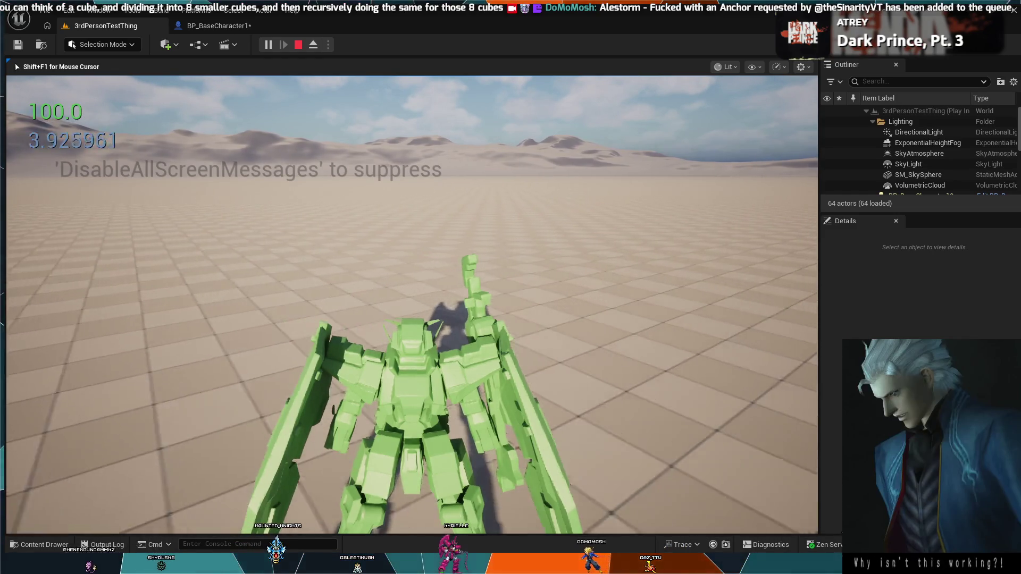
# Step: End the playtest and show BP_BaseCharacter1's EventGraph with its RInterp To rotation logic
pyautogui.press('Escape')
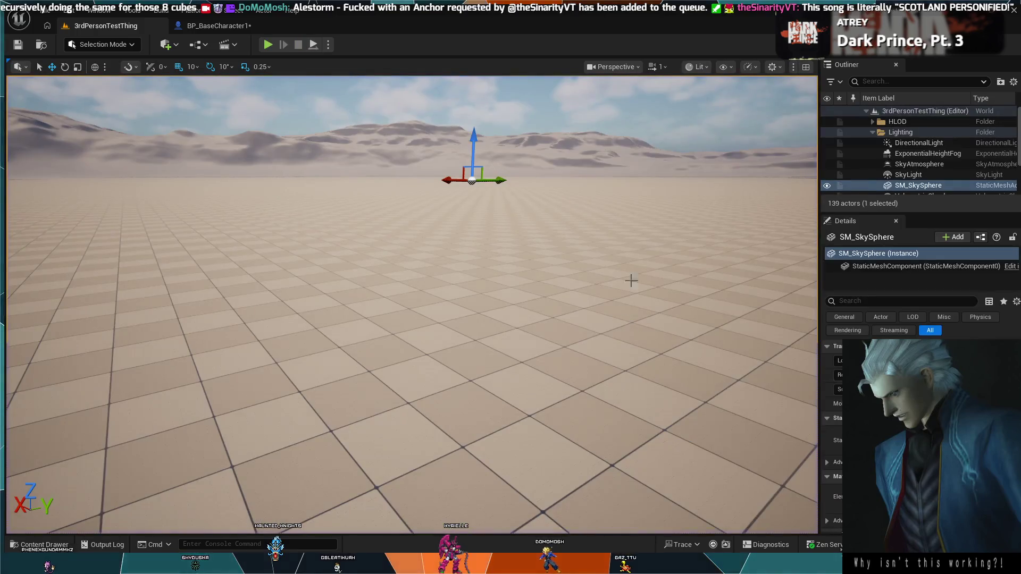
pyautogui.click(218, 25)
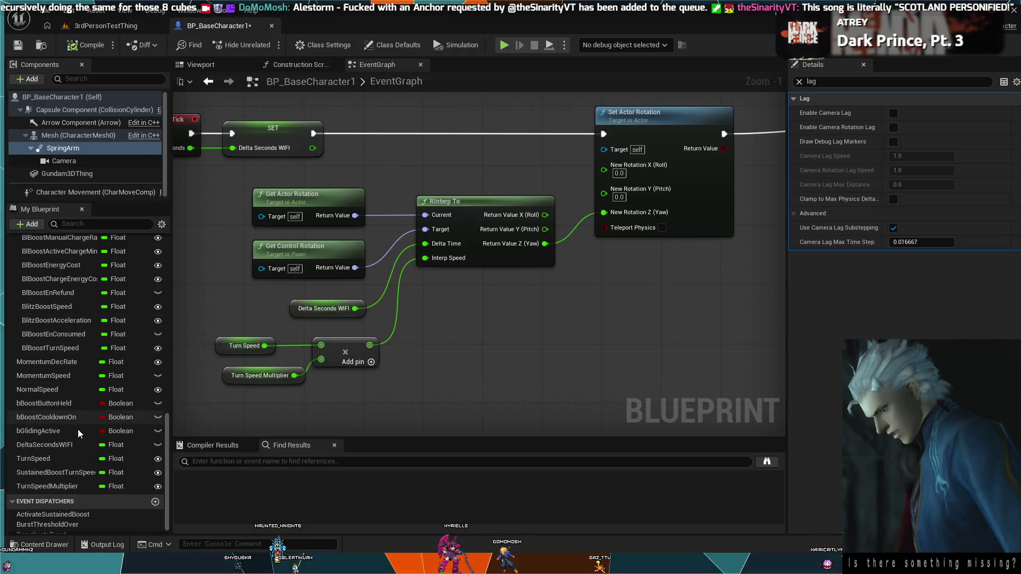
pyautogui.scroll(5, 28, 370)
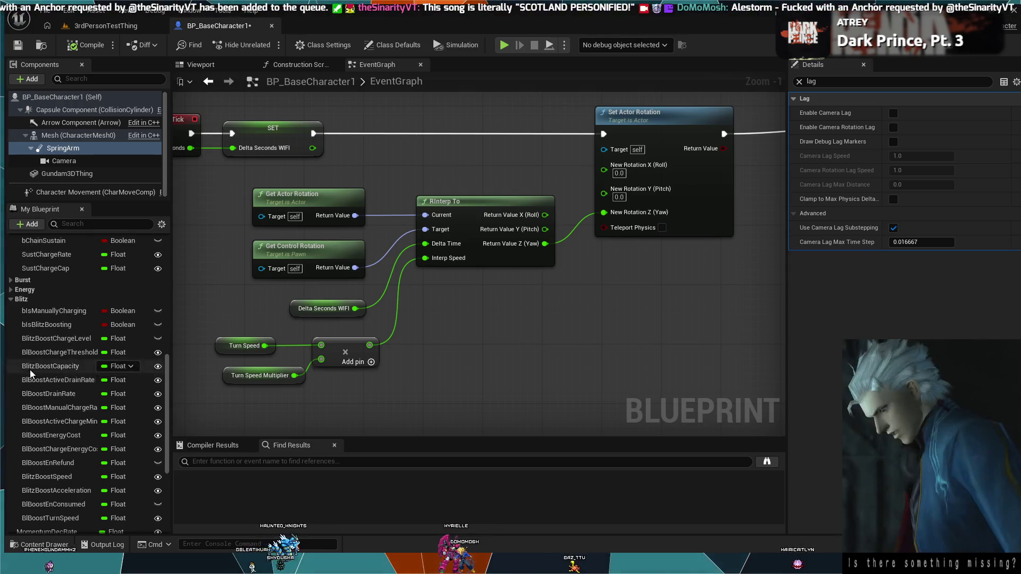
pyautogui.scroll(-1, 48, 405)
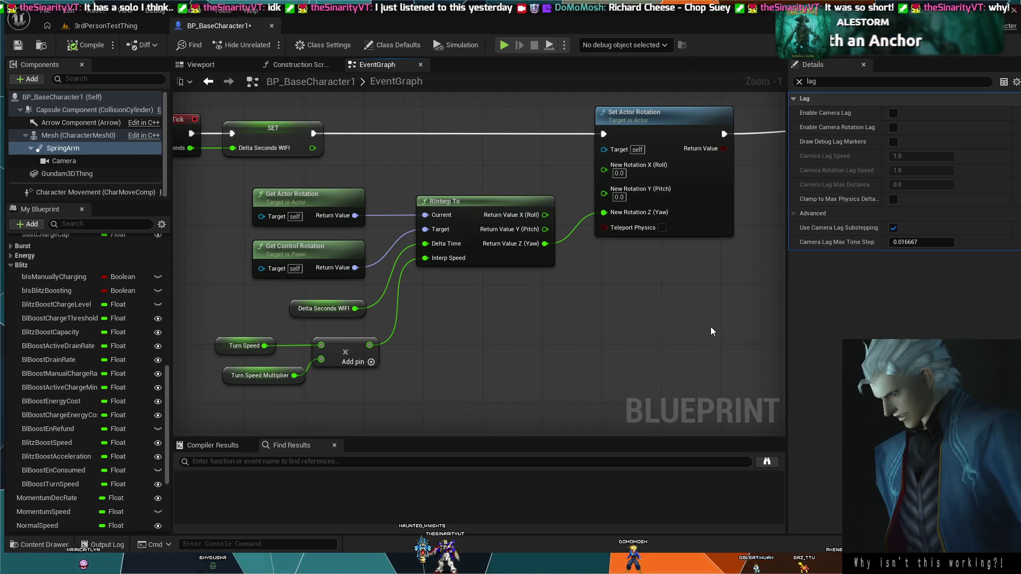
# Step: Frame the tick logic, run and stop a brief simulation, then return to 3rdPersonTestThing
pyautogui.moveTo(711, 326); pyautogui.dragTo(607, 350)
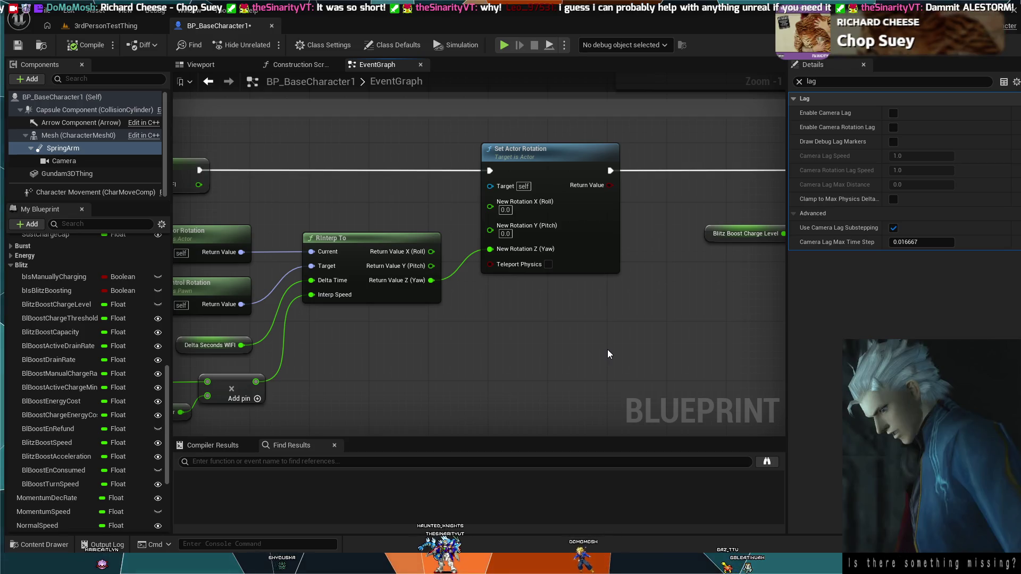
pyautogui.moveTo(554, 361); pyautogui.dragTo(624, 374)
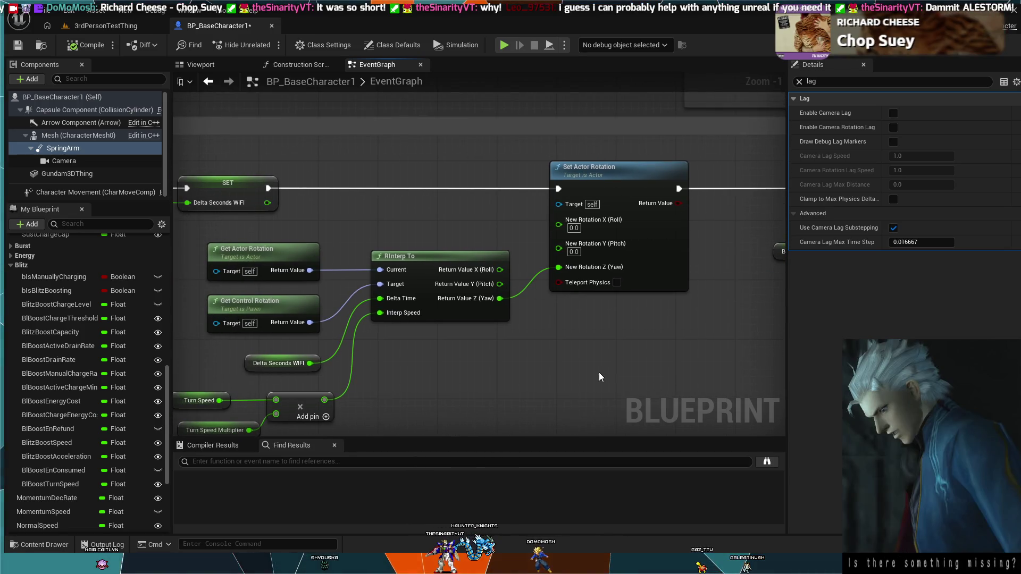
pyautogui.scroll(-2, 599, 372)
pyautogui.scroll(2, 514, 363)
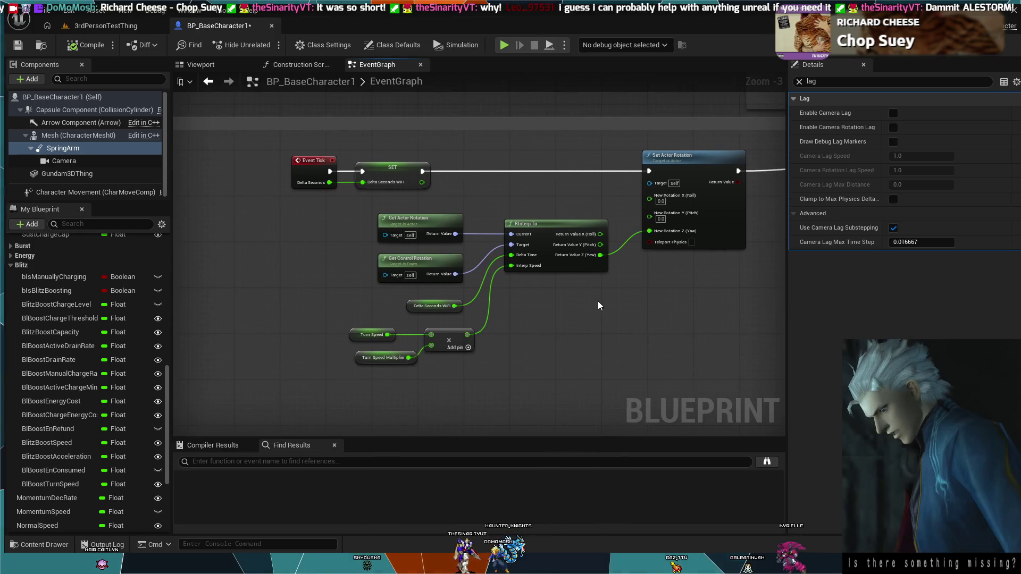
pyautogui.click(506, 49)
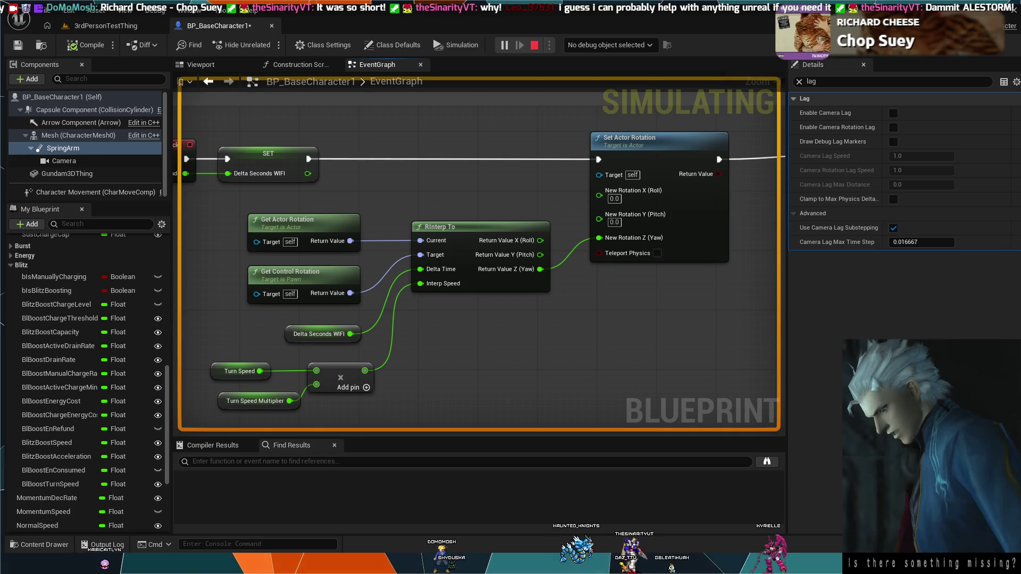
pyautogui.press('Escape')
pyautogui.click(106, 25)
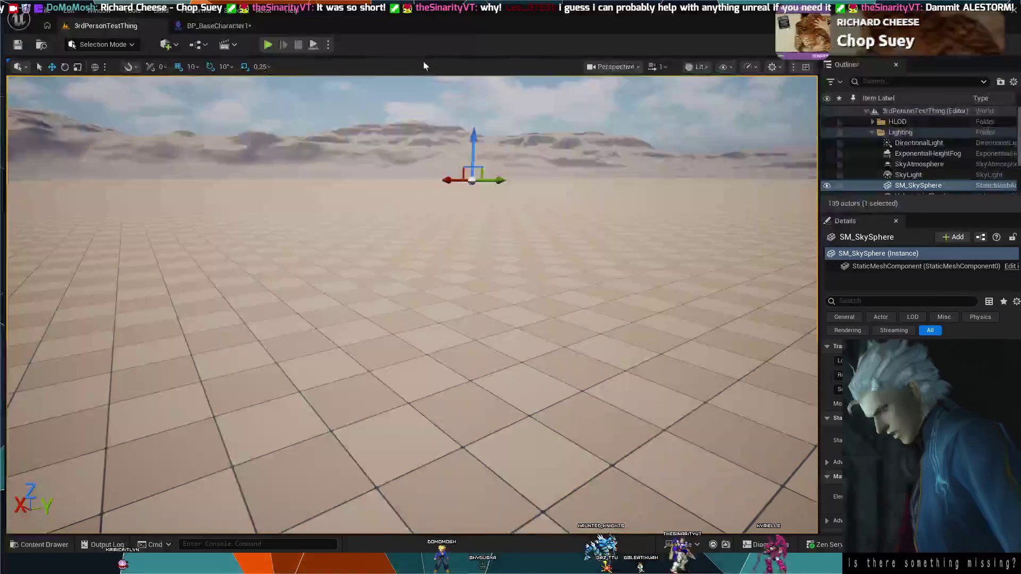
pyautogui.click(267, 45)
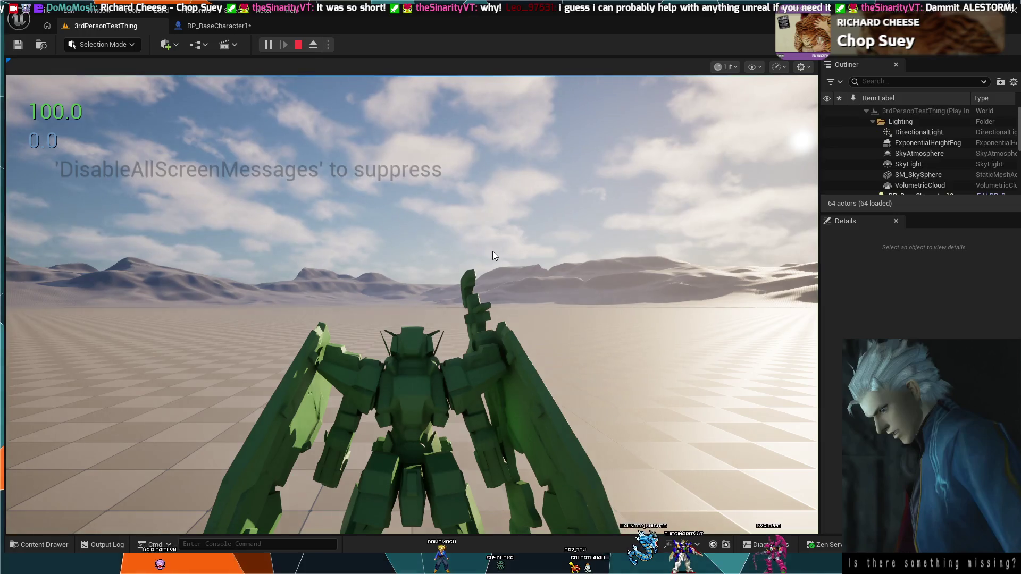
pyautogui.press('Escape')
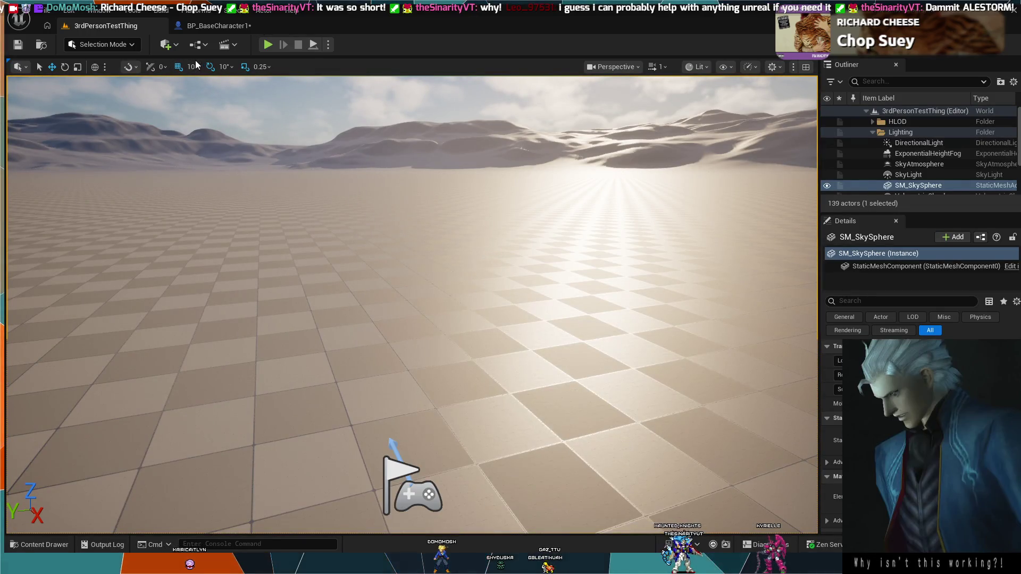
# Step: In BP_BaseCharacter1, wire RInterp To's Return Value Z into Set Actor Rotation's New Rotation Z (Yaw)
pyautogui.click(210, 29)
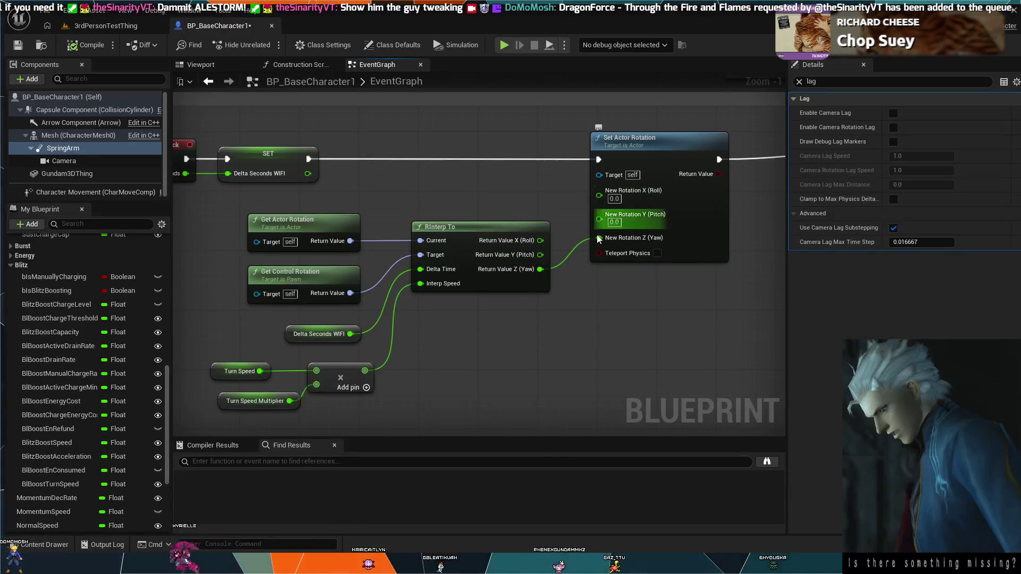
pyautogui.moveTo(583, 241); pyautogui.dragTo(589, 242)
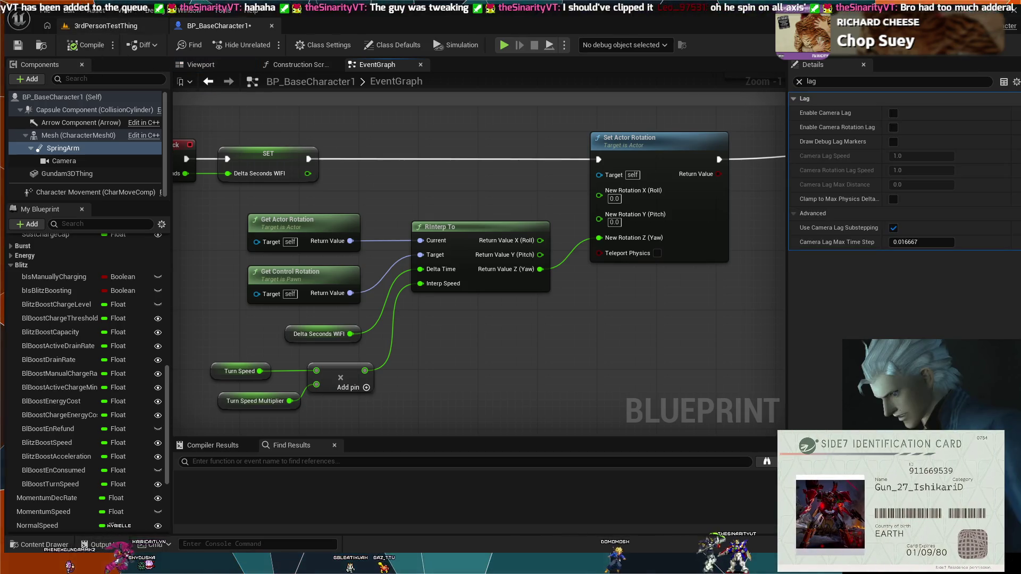
# Step: Playtest the mech's new yaw turning in the 3rdPersonTestThing level, then end the session
pyautogui.click(107, 26)
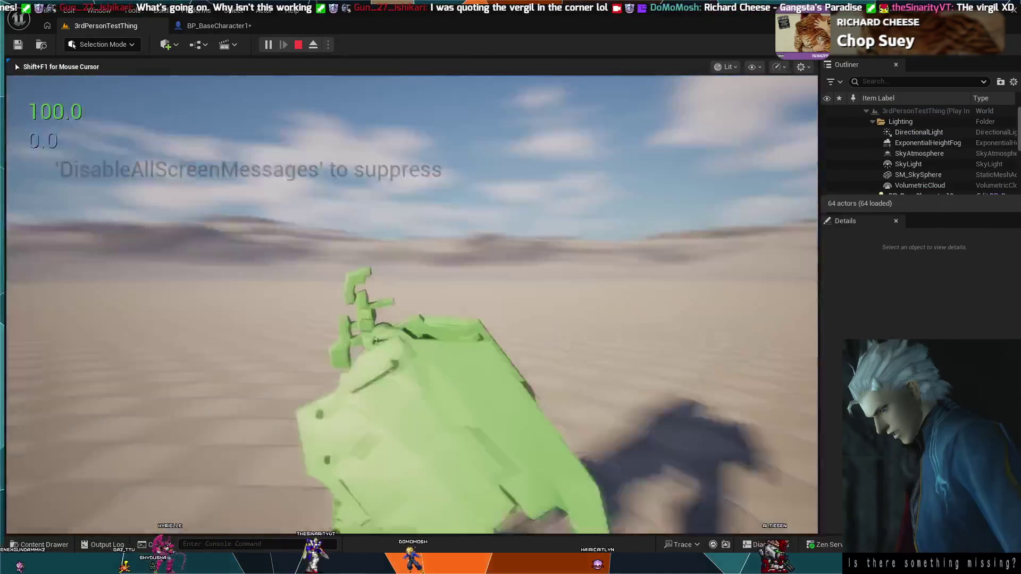
pyautogui.press('Escape')
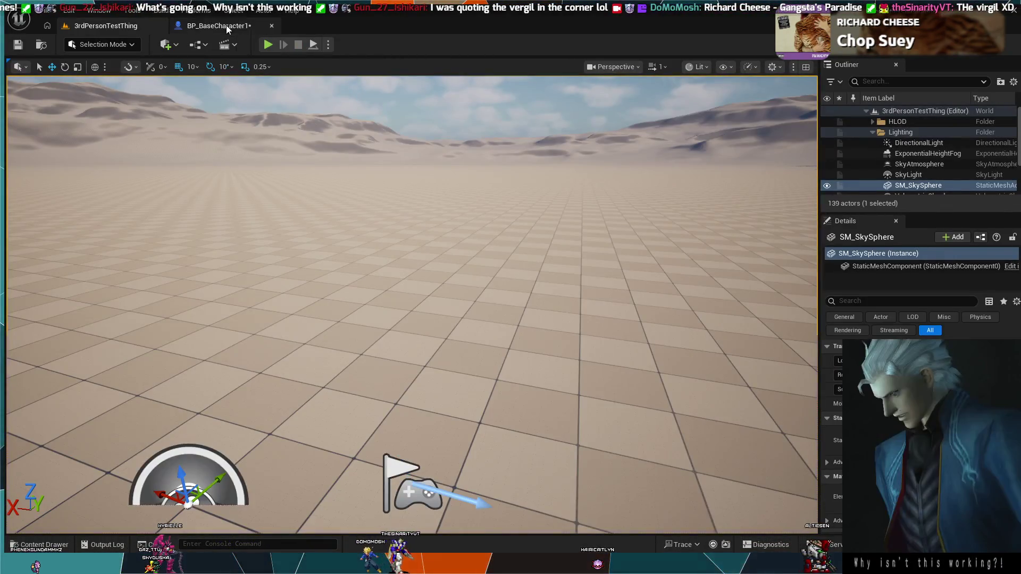
# Step: Enable Camera Rotation Lag on BP_BaseCharacter1's SpringArm and return to the 3rdPersonTestThing level
pyautogui.click(226, 24)
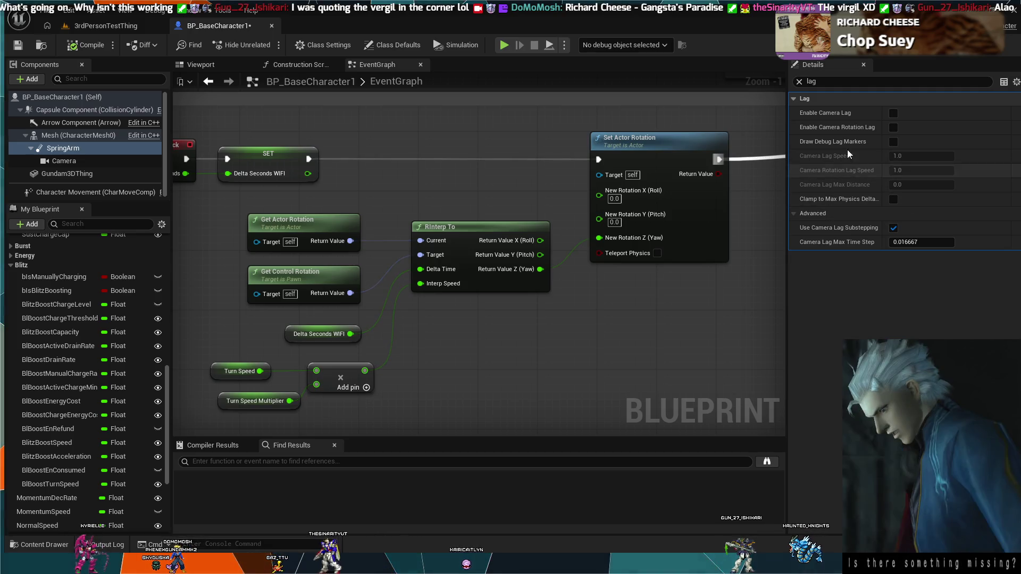
pyautogui.click(892, 128)
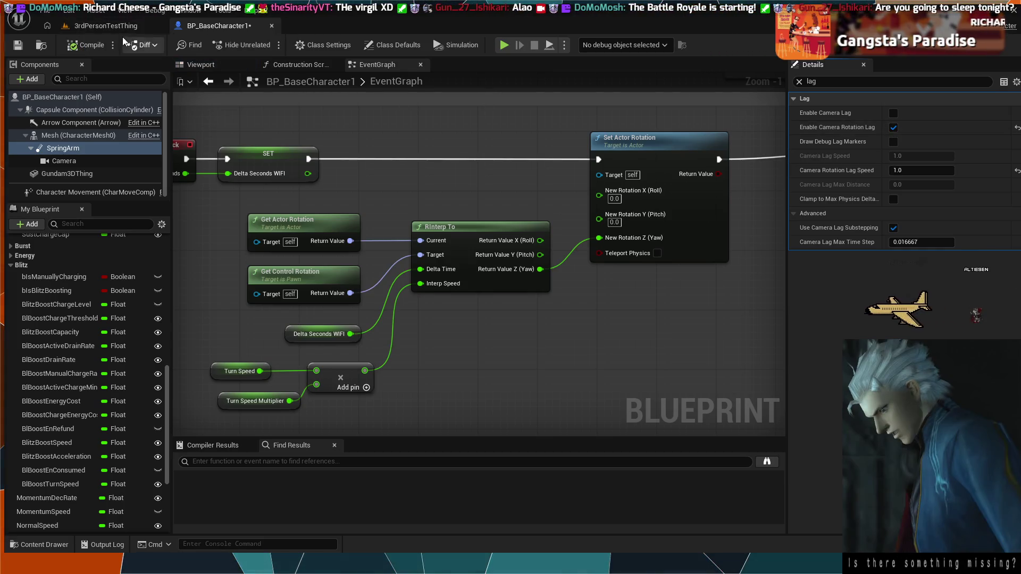
pyautogui.click(112, 25)
# Step: Play the level, steer the camera to test the rotation lag, then end the playtest
pyautogui.click(266, 43)
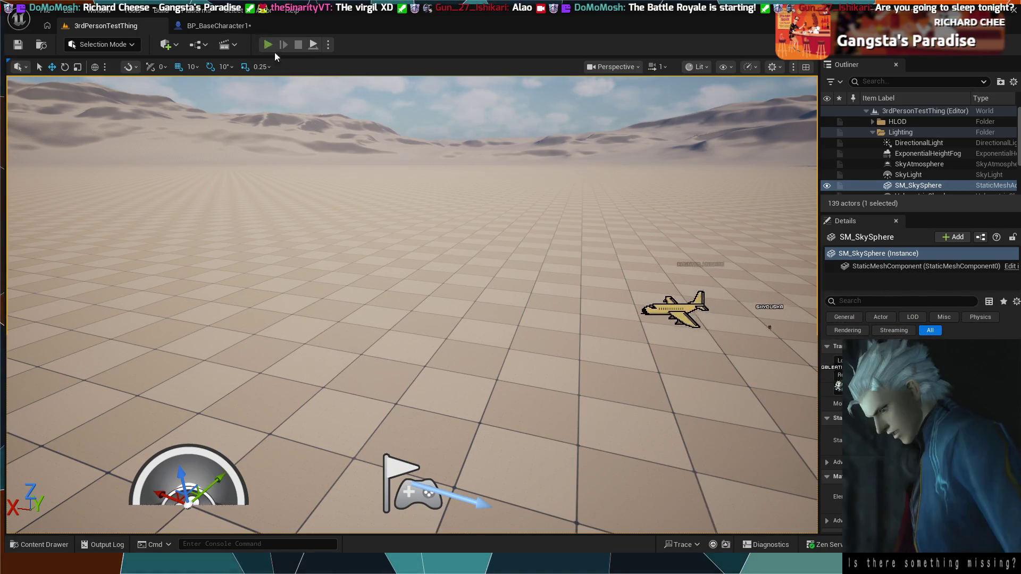
pyautogui.click(389, 236)
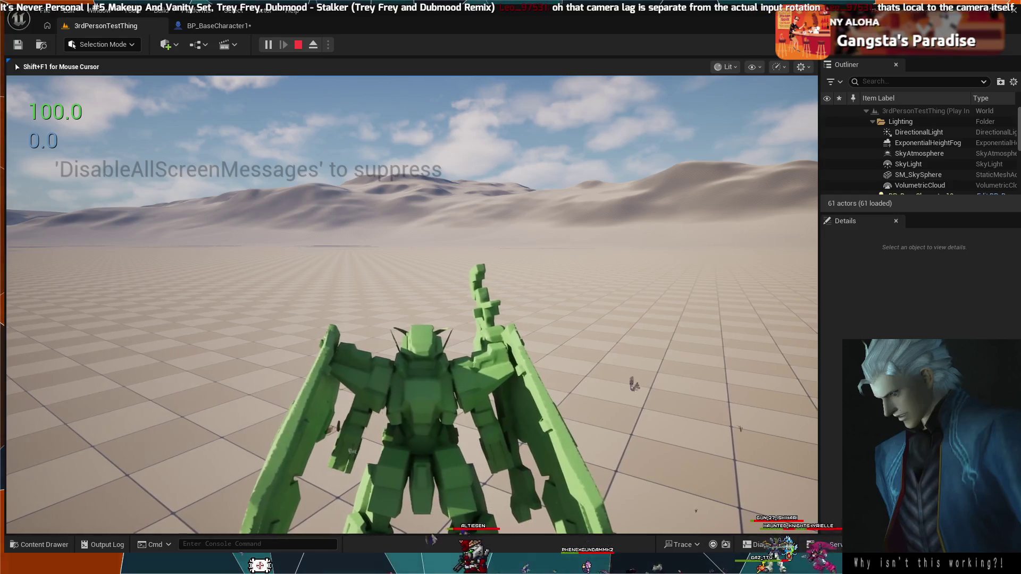
pyautogui.press('Escape')
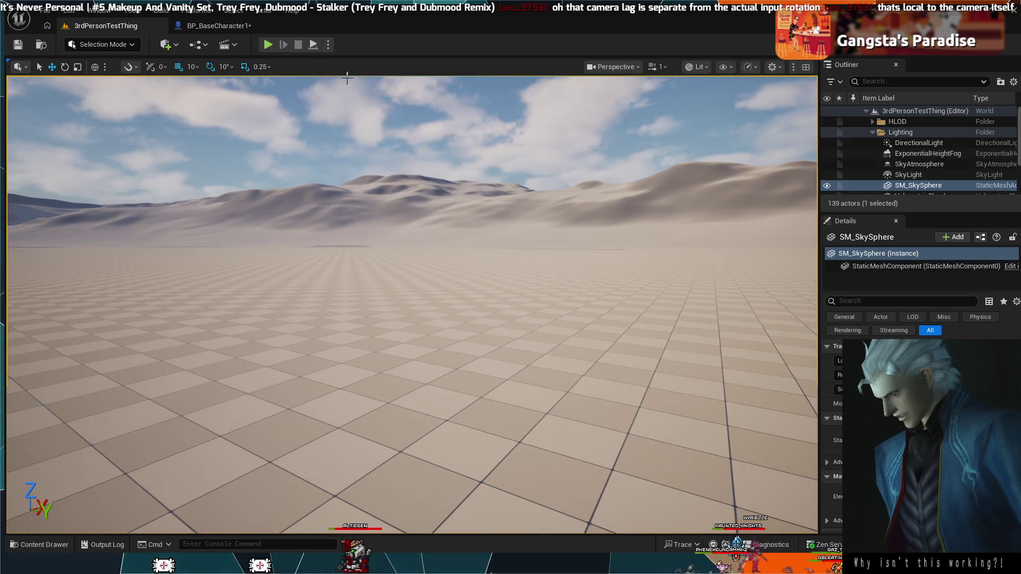
# Step: Disable the SpringArm's camera rotation lag, clear the 'lag' filter, and select the Camera component
pyautogui.click(209, 27)
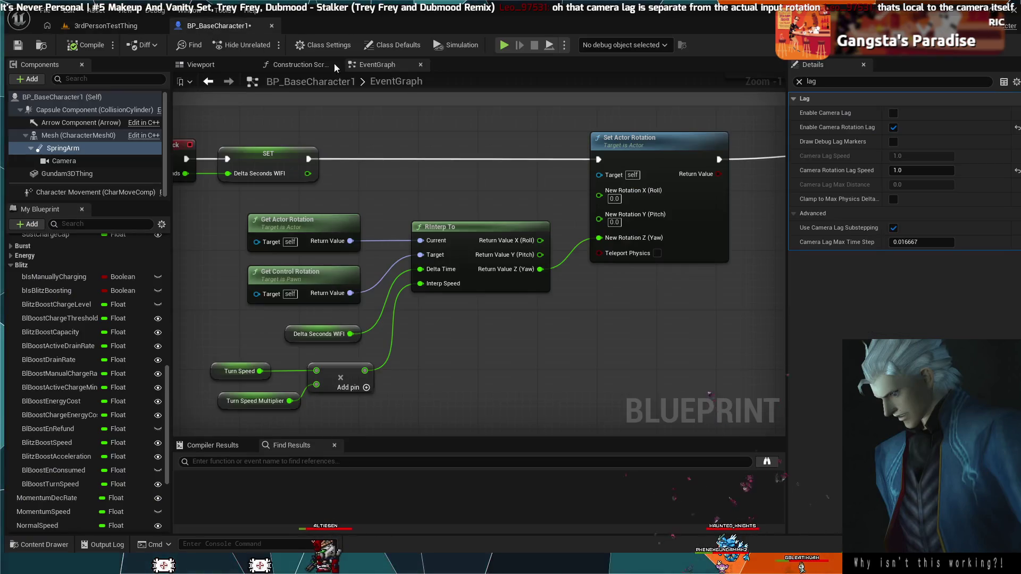
pyautogui.click(893, 129)
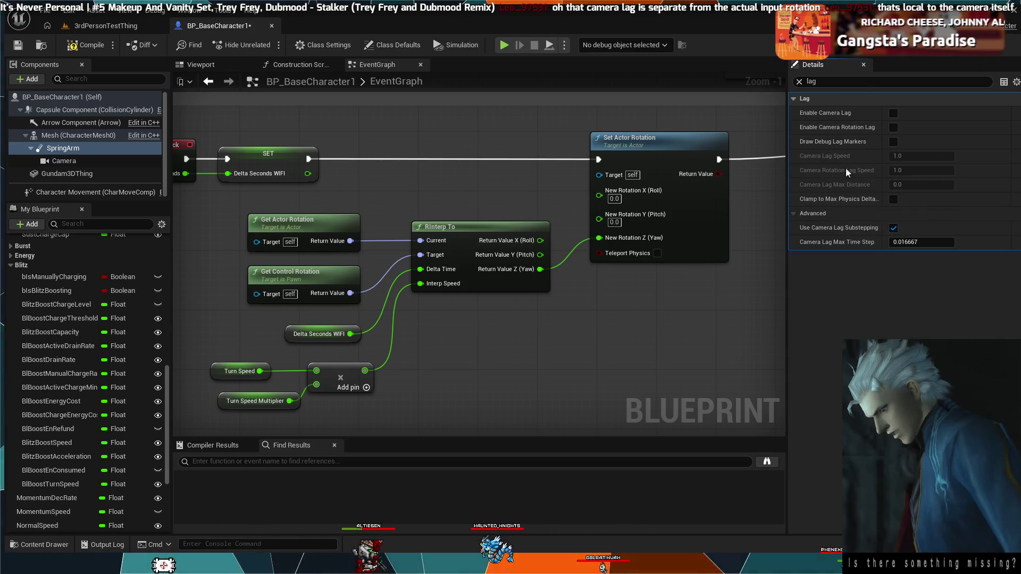
pyautogui.click(799, 81)
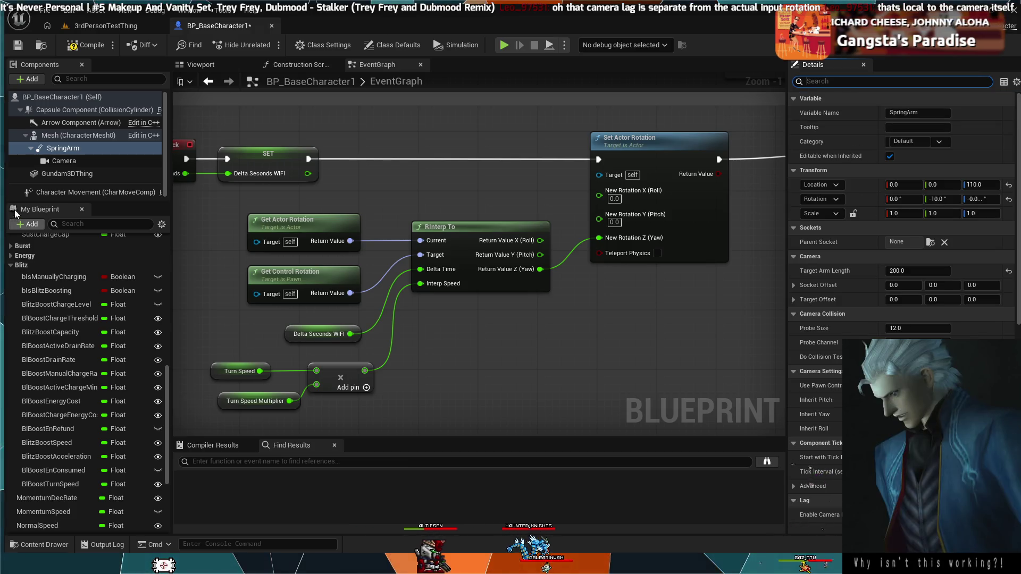
pyautogui.click(63, 161)
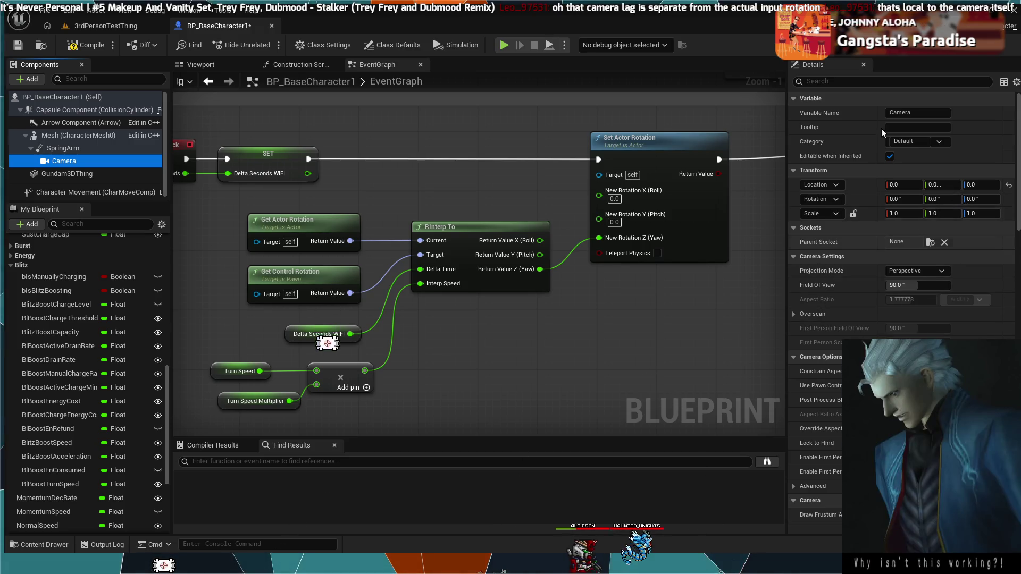
# Step: Widen the Details panel to read all Camera settings, briefly filtering then clearing the search
pyautogui.moveTo(787, 77)
pyautogui.mouseDown()
pyautogui.moveTo(605, 75)
pyautogui.moveTo(716, 100)
pyautogui.mouseUp()
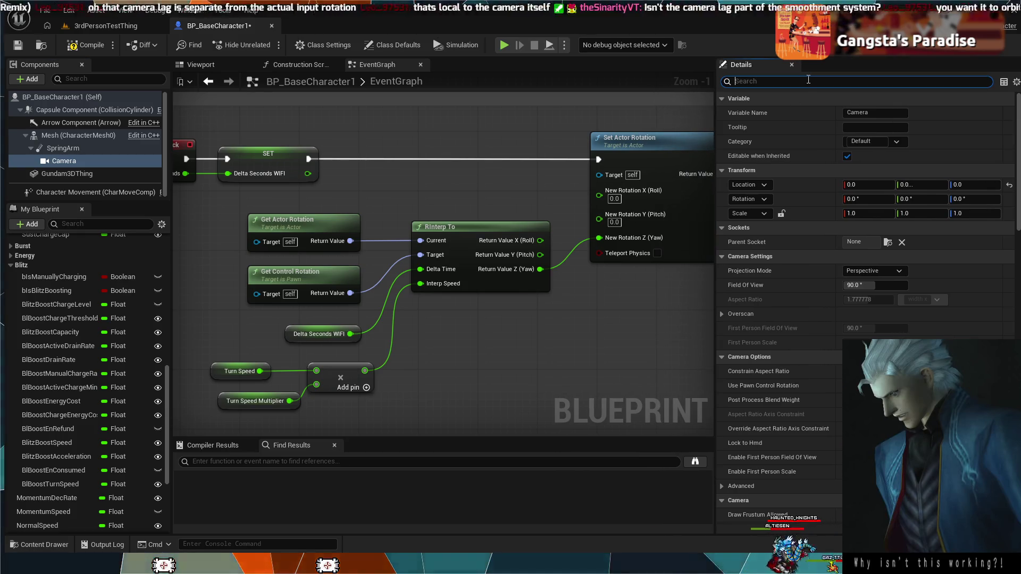
pyautogui.write('rotation')
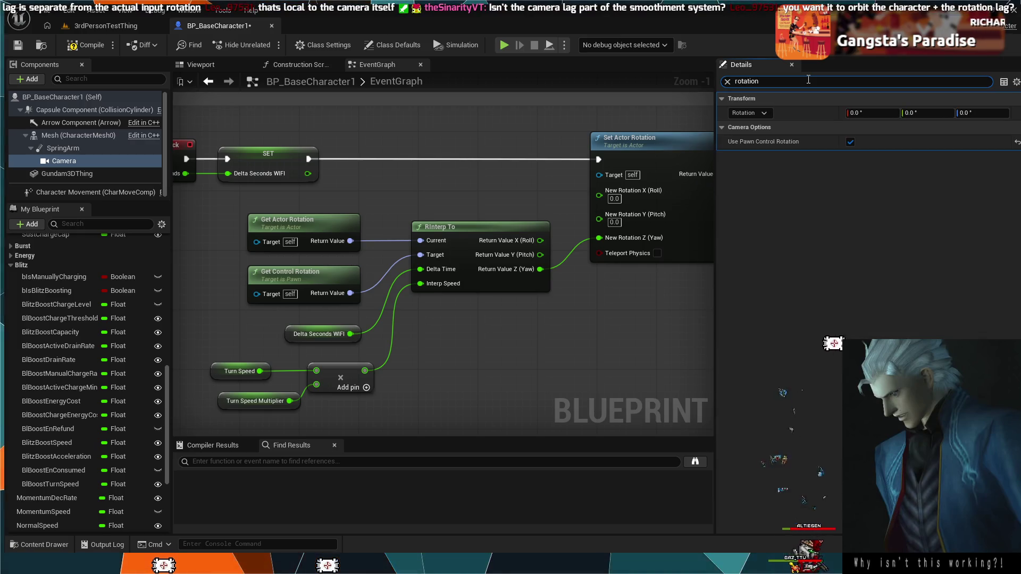
pyautogui.press('BackSpace')
pyautogui.press('BackSpace')
pyautogui.press('BackSpace')
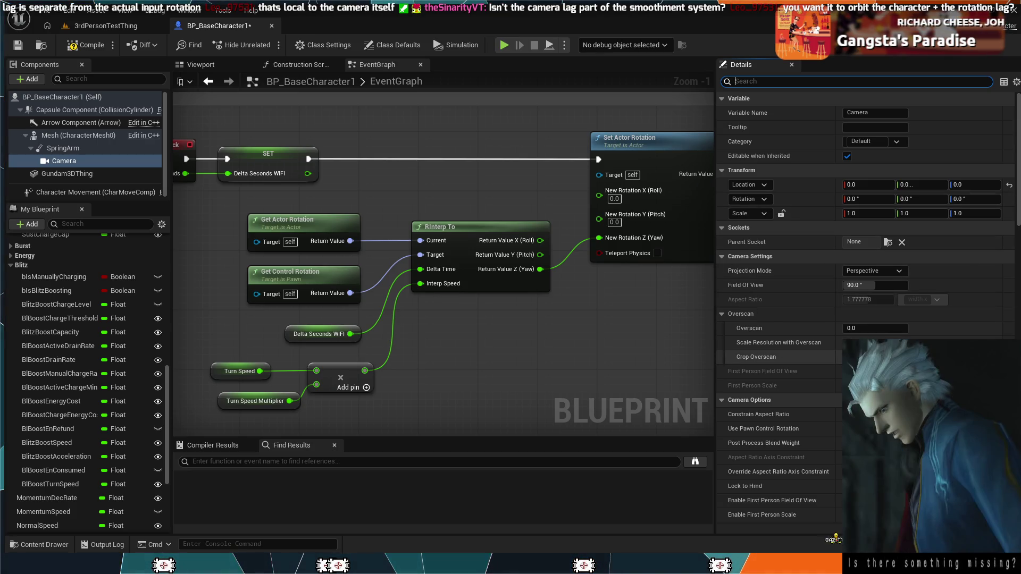
pyautogui.scroll(-5, 777, 357)
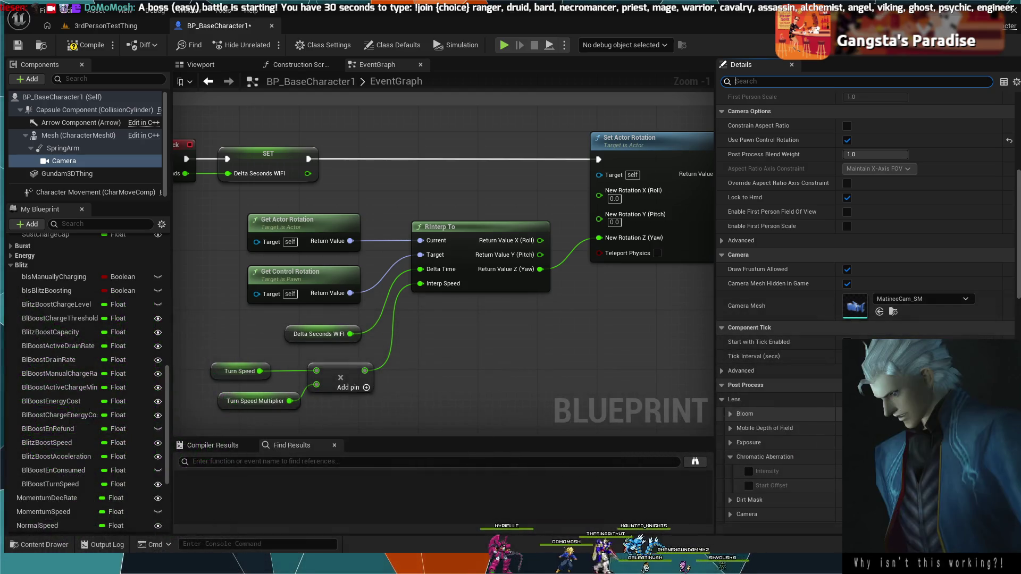
pyautogui.scroll(-5, 867, 298)
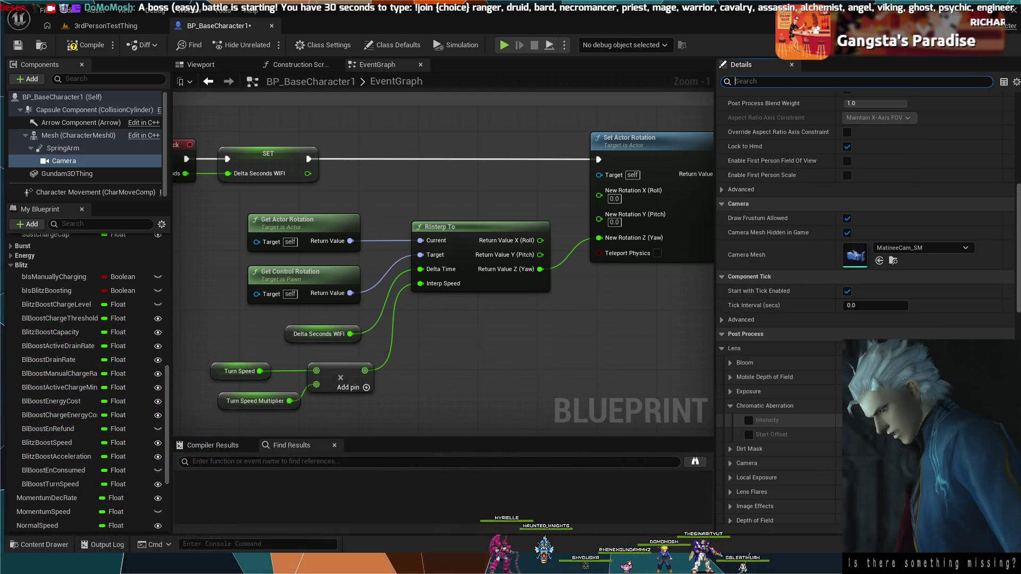
pyautogui.scroll(-9, 867, 298)
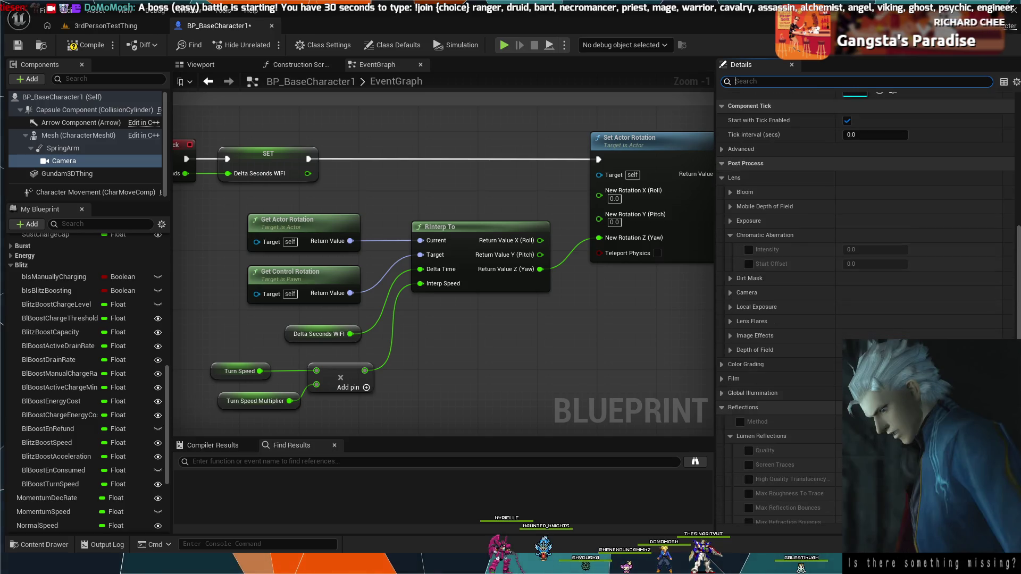
pyautogui.scroll(-14, 779, 309)
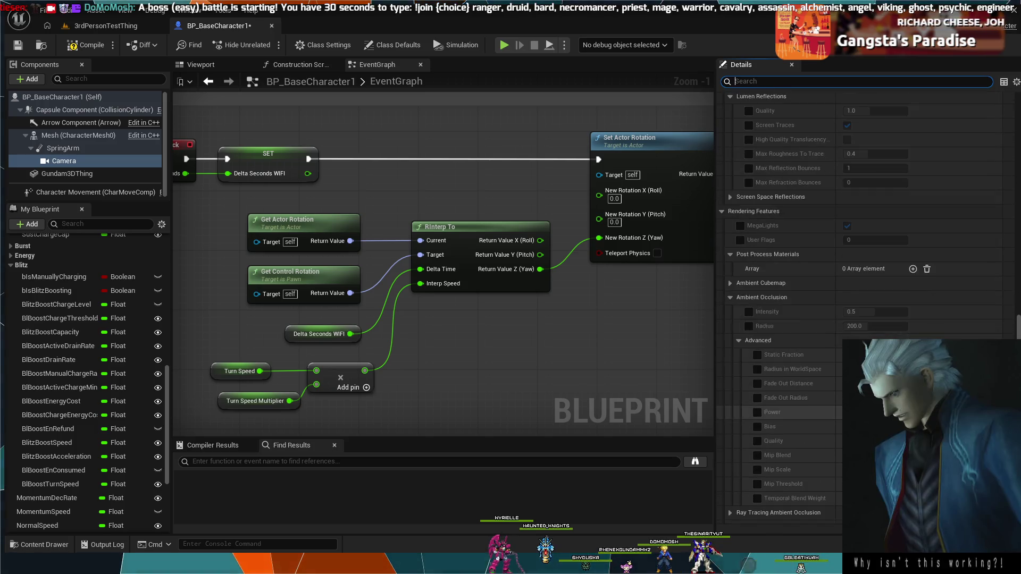
pyautogui.scroll(-7, 803, 445)
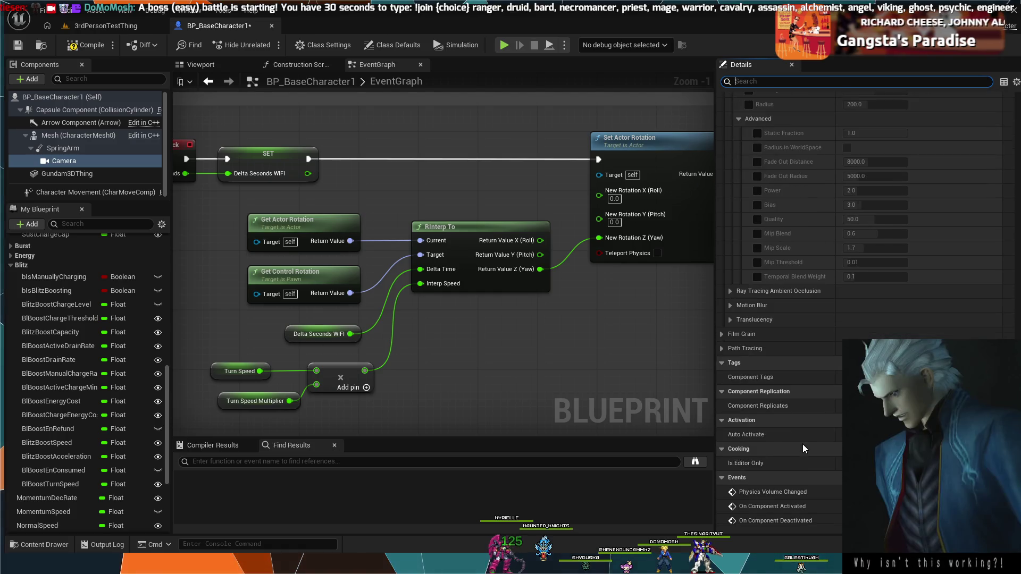
pyautogui.scroll(4, 771, 457)
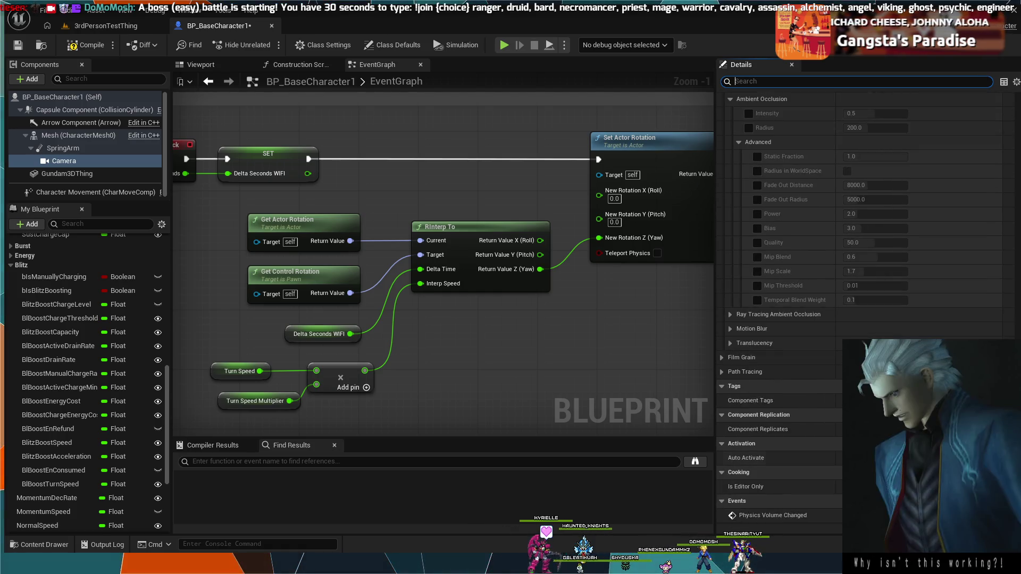
pyautogui.scroll(15, 771, 297)
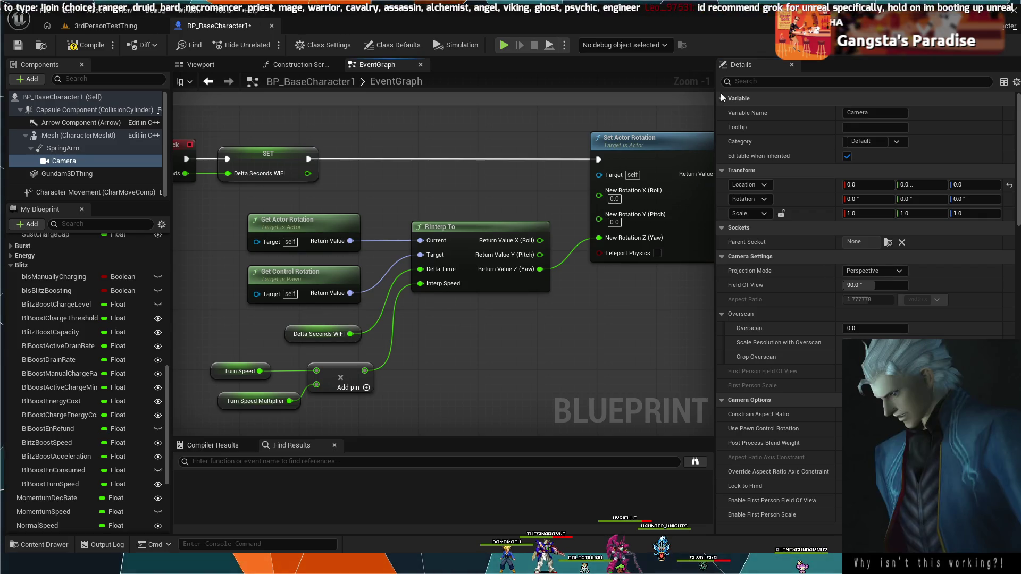
# Step: Filter the Camera's Details properties by 'turn'
pyautogui.click(766, 82)
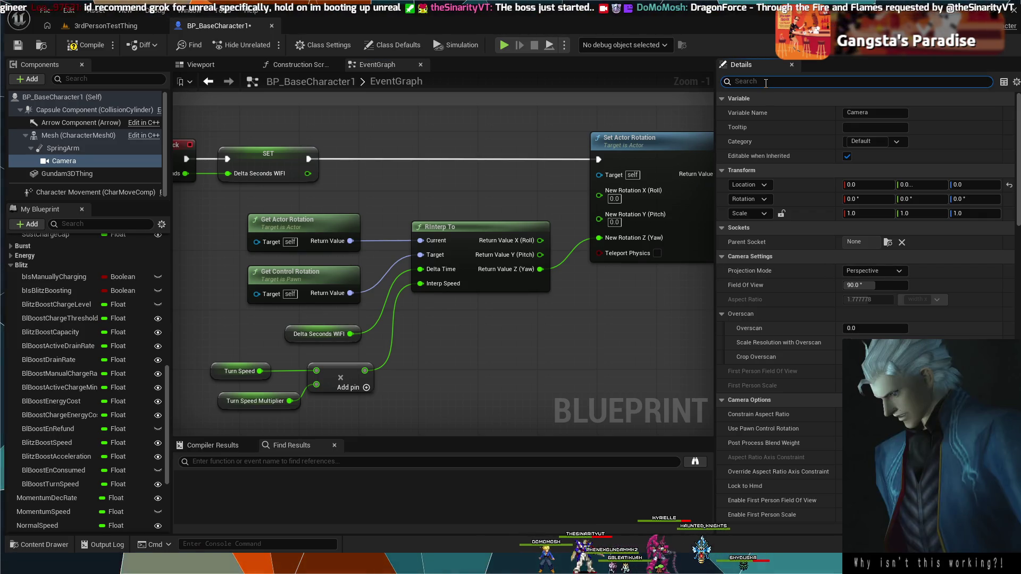
pyautogui.write('tut')
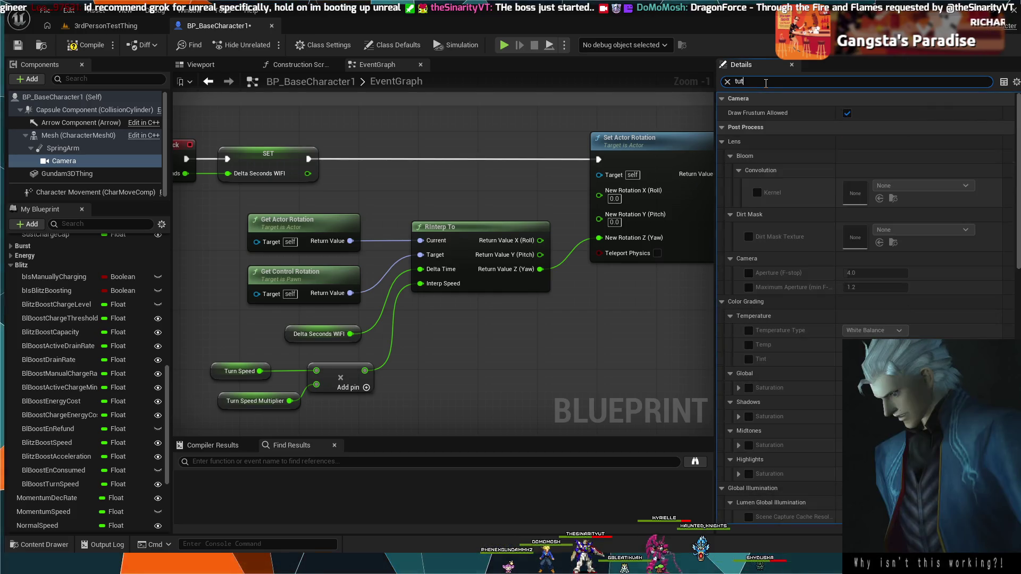
pyautogui.press('BackSpace')
pyautogui.write('rn')
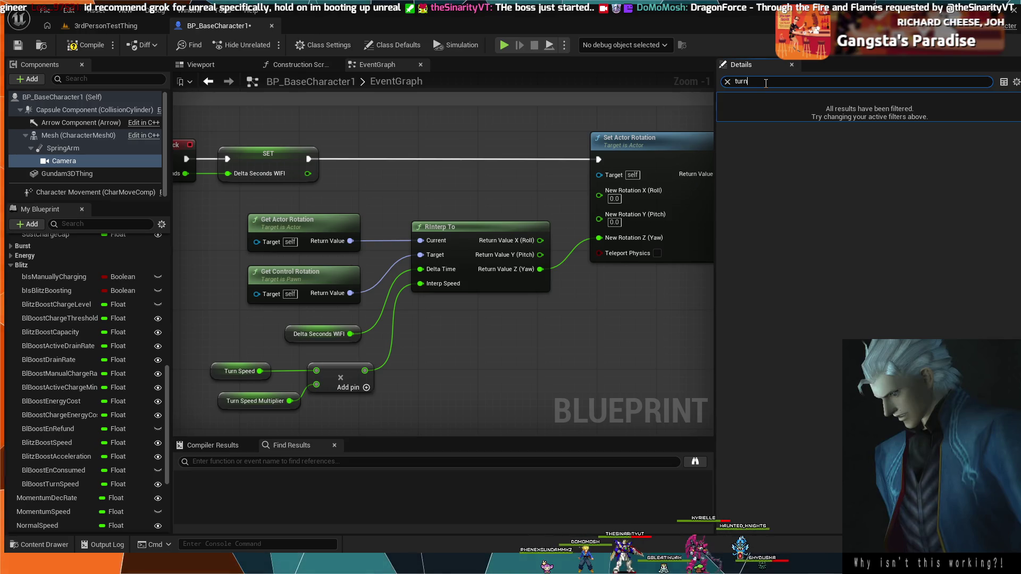
# Step: Check every component for turn properties, then filter the Capsule Component's properties by 'rotat'
pyautogui.click(51, 149)
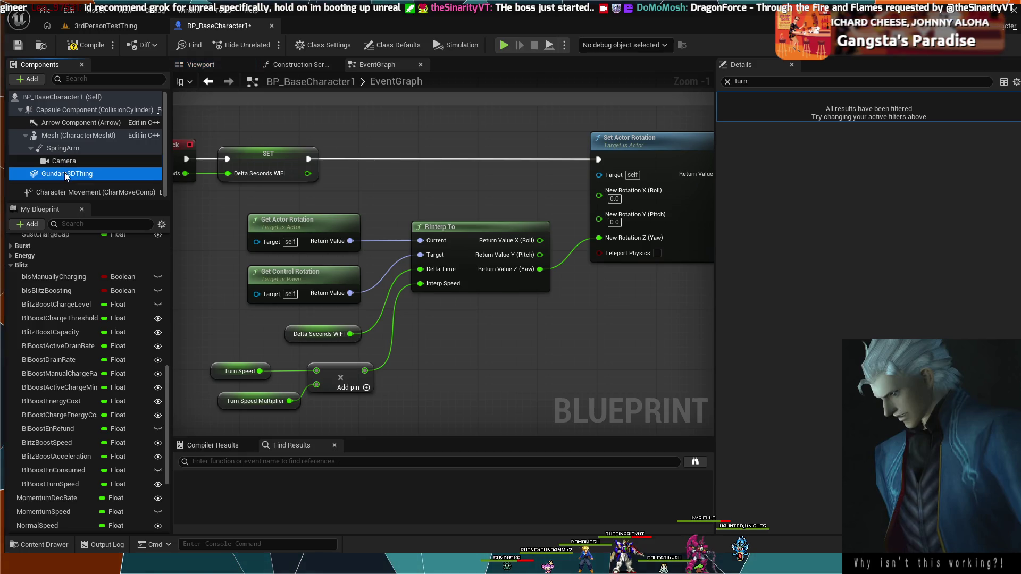
pyautogui.click(65, 172)
pyautogui.click(66, 162)
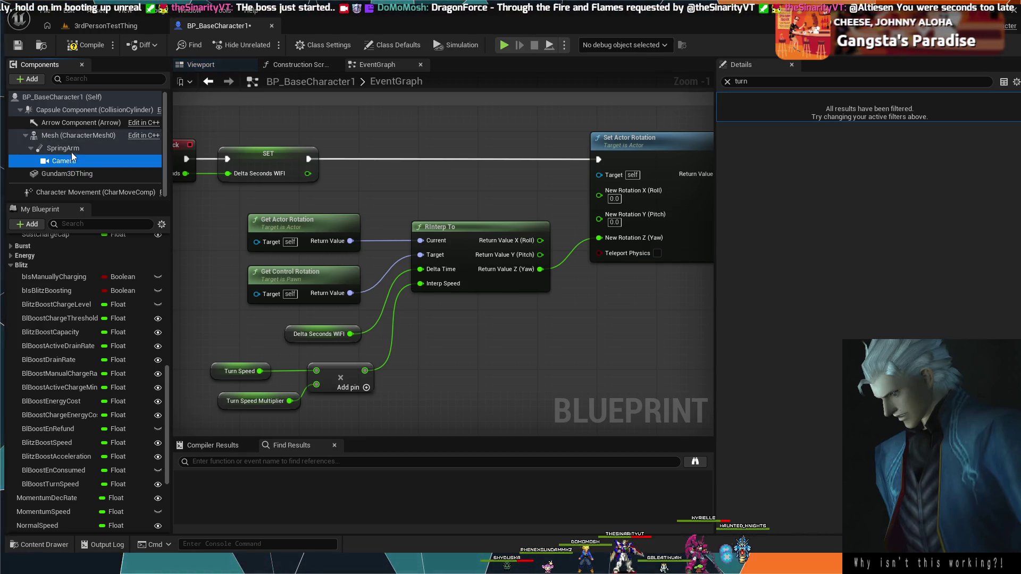
pyautogui.click(71, 150)
pyautogui.click(75, 135)
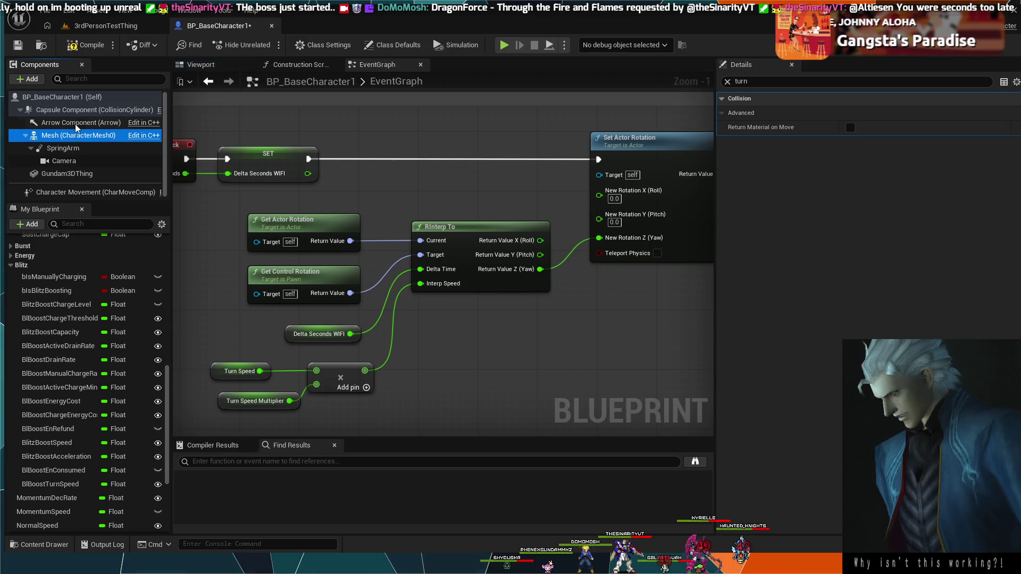
pyautogui.click(78, 121)
pyautogui.click(77, 114)
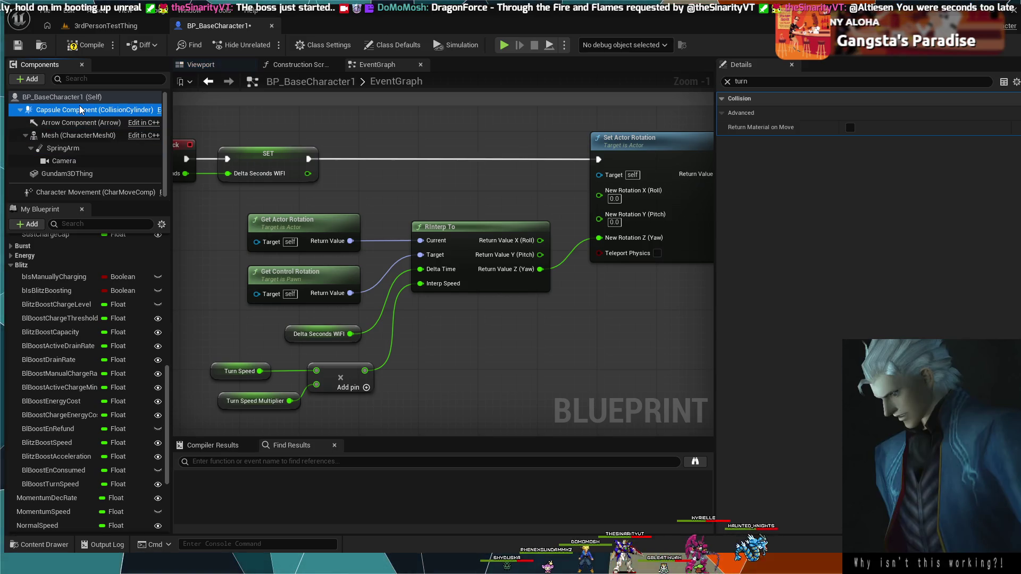
pyautogui.click(728, 81)
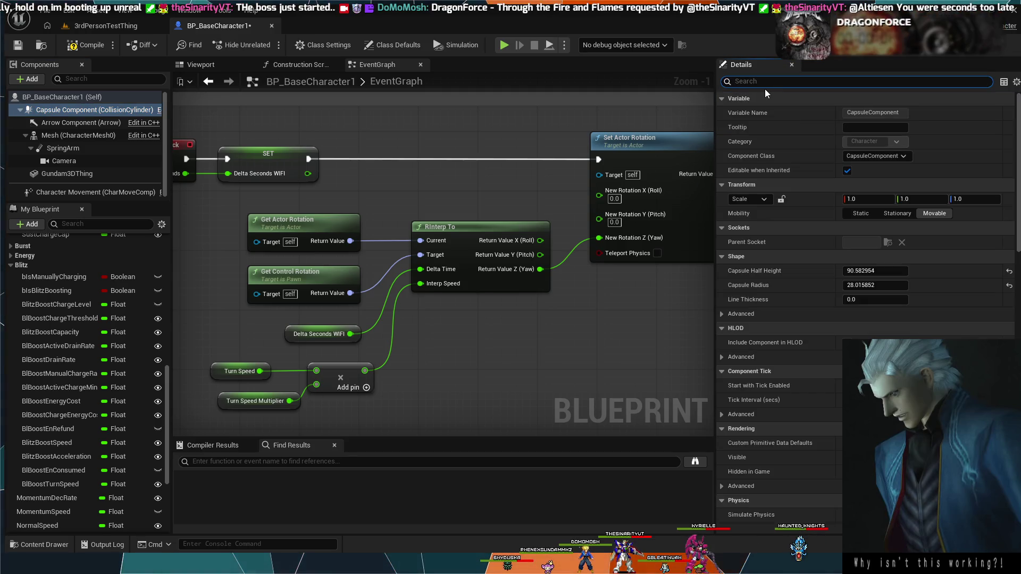
pyautogui.write('rotat')
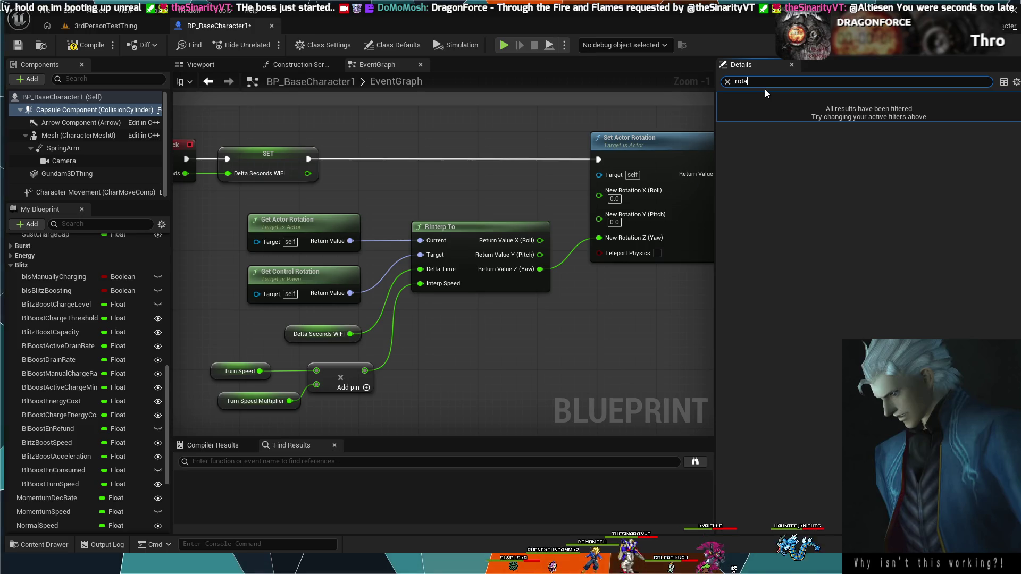
pyautogui.click(84, 136)
pyautogui.click(79, 150)
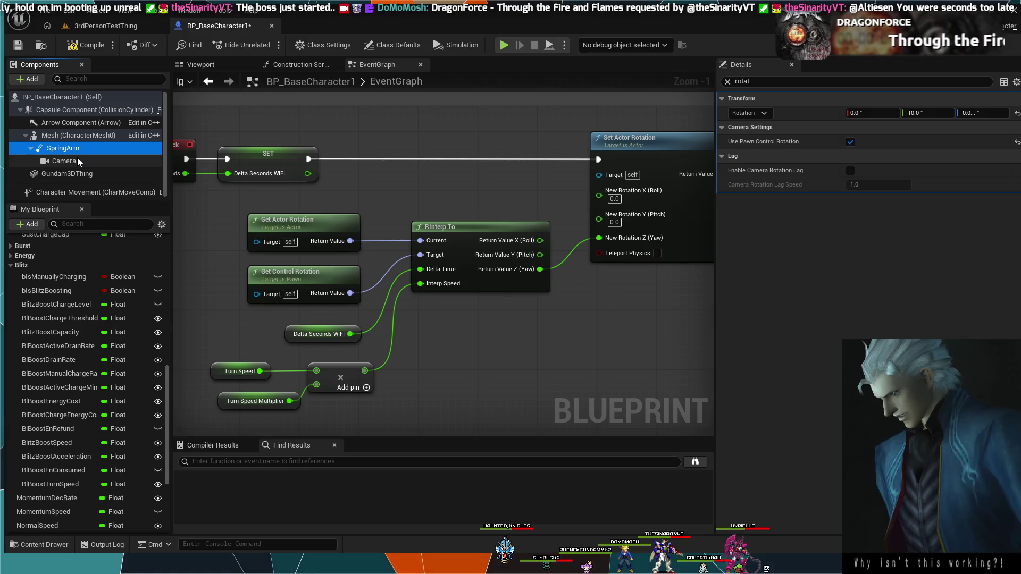
pyautogui.click(78, 161)
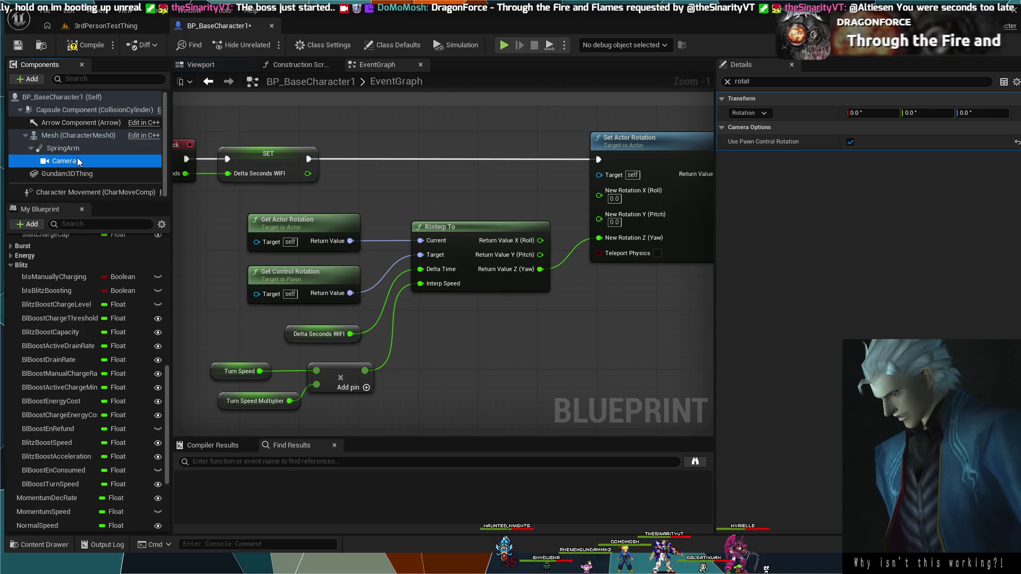
pyautogui.click(79, 149)
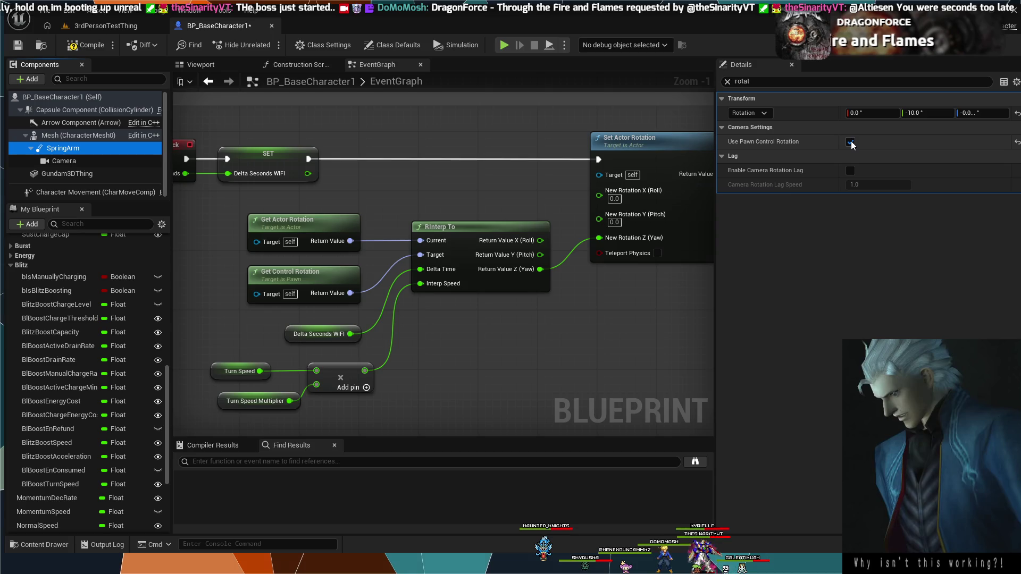
pyautogui.click(787, 143)
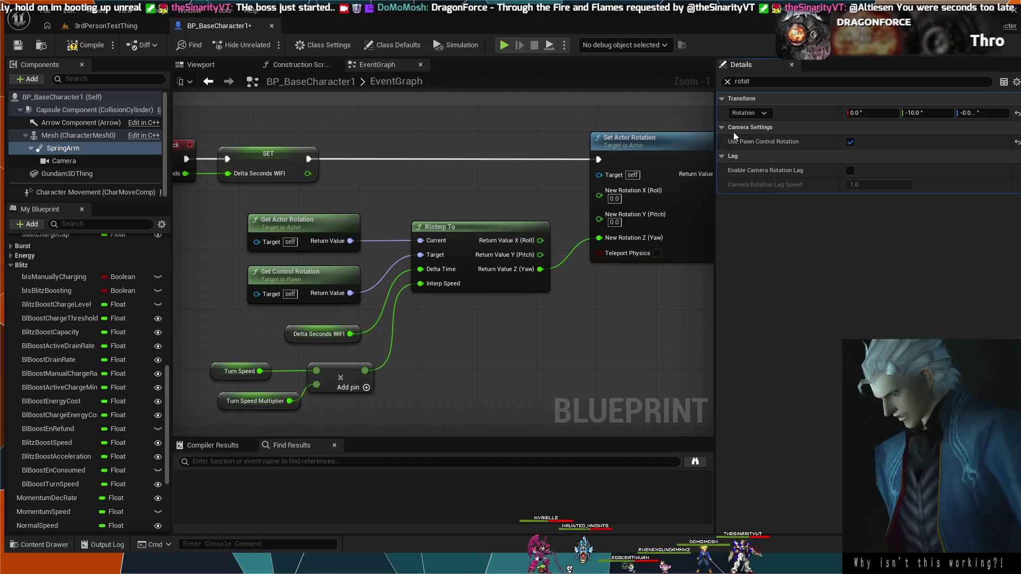
pyautogui.click(851, 142)
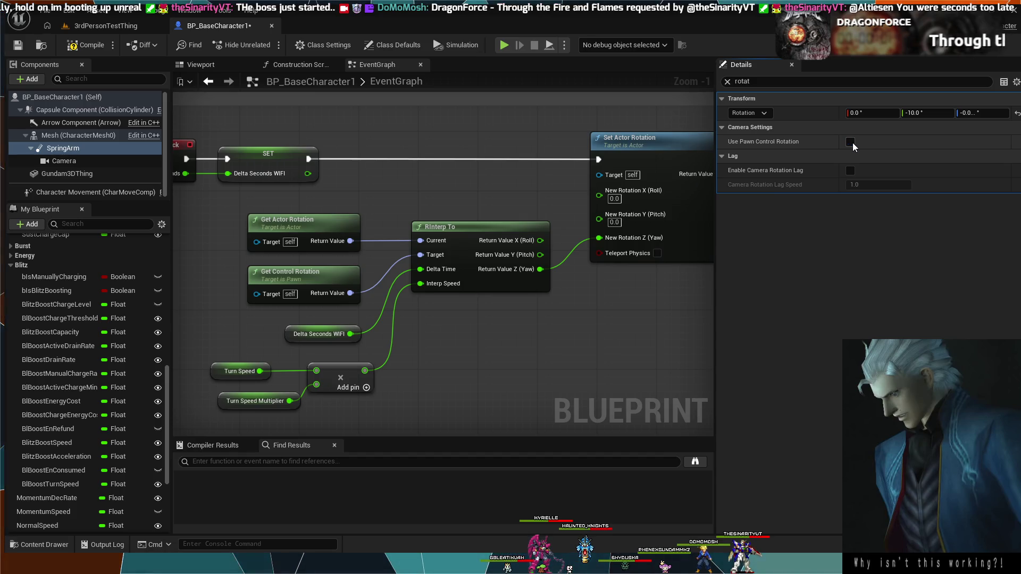
pyautogui.click(851, 142)
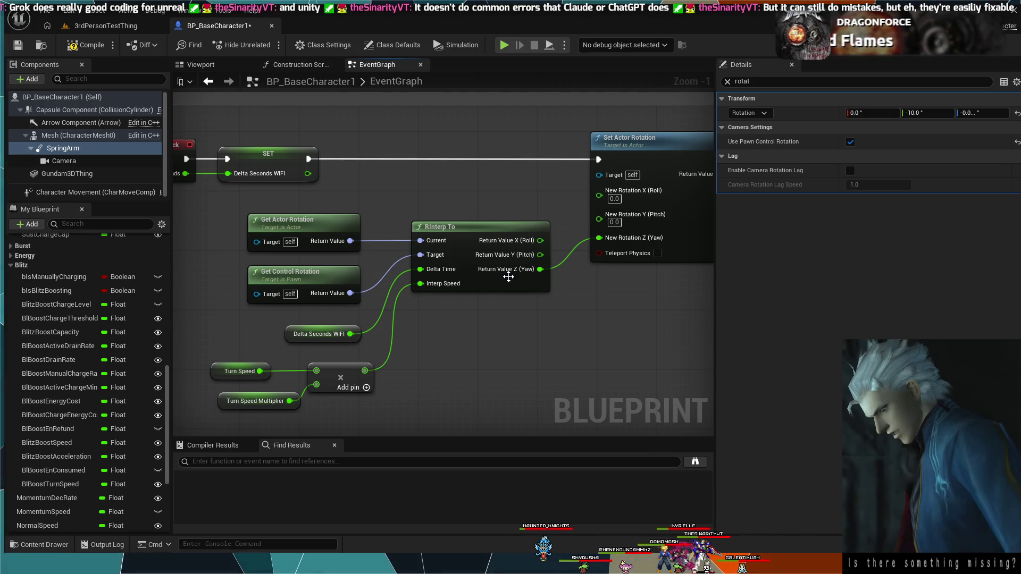
# Step: Zoom out and pan across the event graph to survey its node groups
pyautogui.scroll(-4, 509, 277)
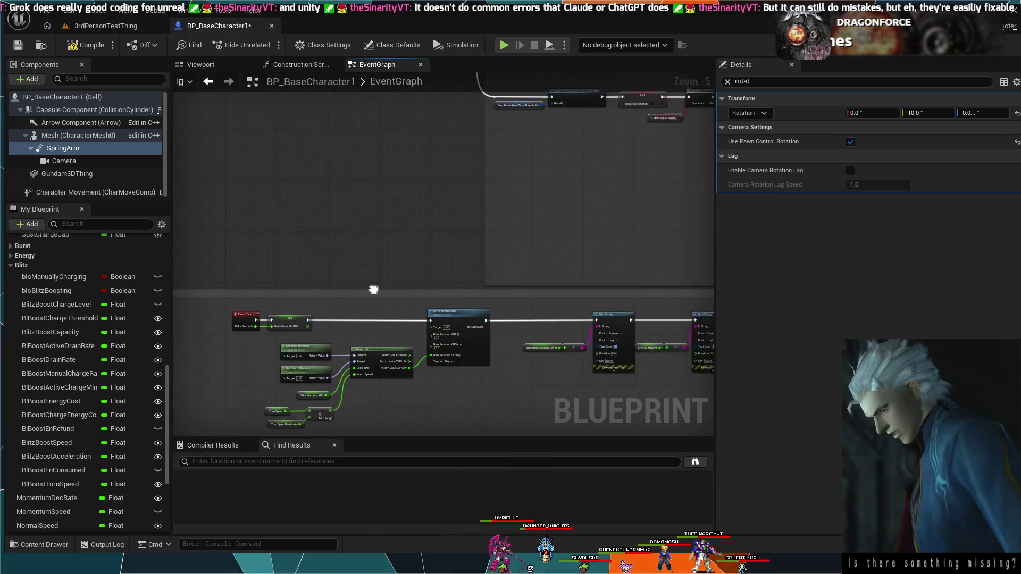
pyautogui.moveTo(374, 289); pyautogui.dragTo(294, 420)
pyautogui.scroll(-1, 322, 318)
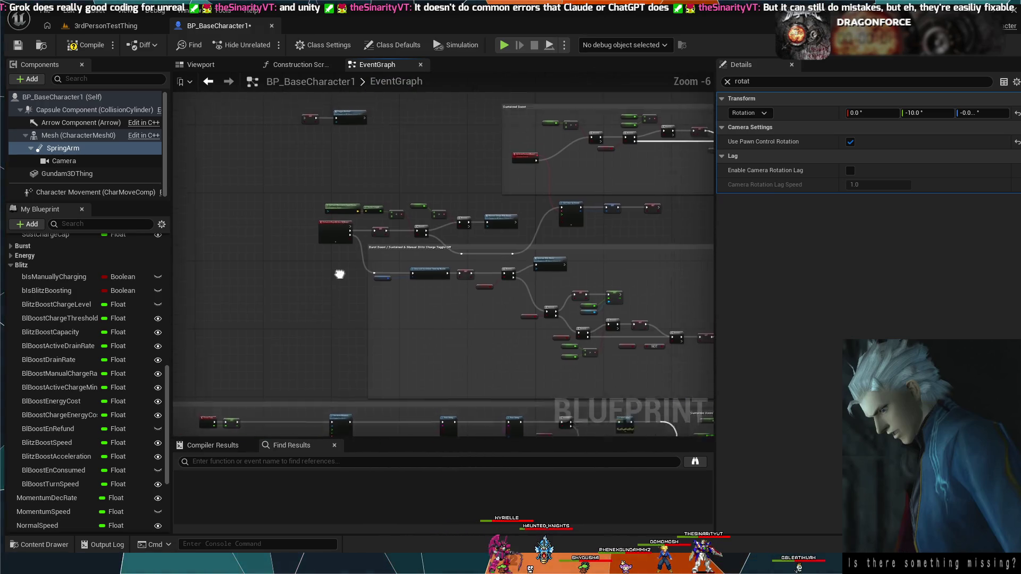
pyautogui.scroll(-1, 389, 252)
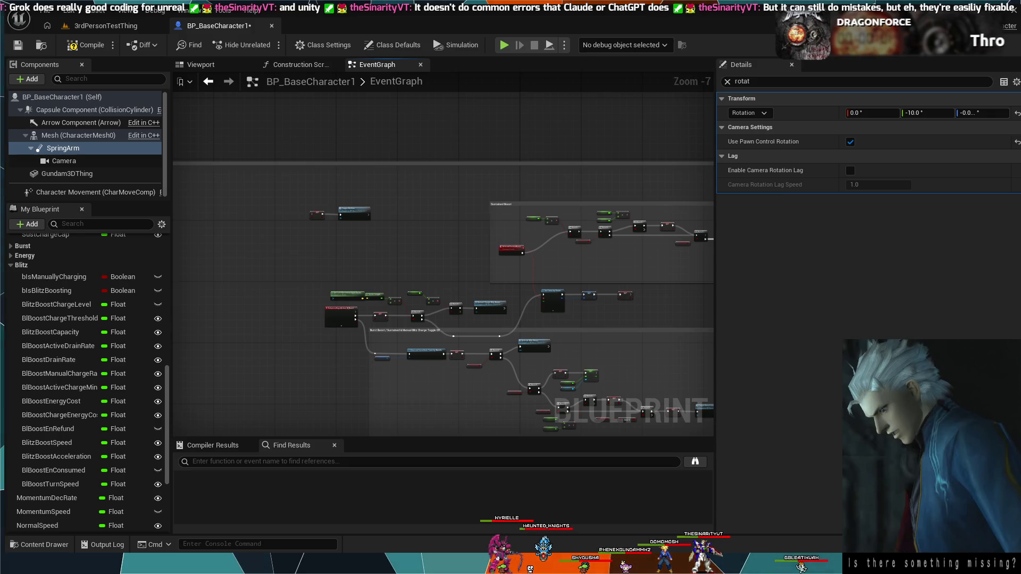
pyautogui.scroll(-1, 349, 253)
pyautogui.moveTo(349, 254); pyautogui.dragTo(493, 305)
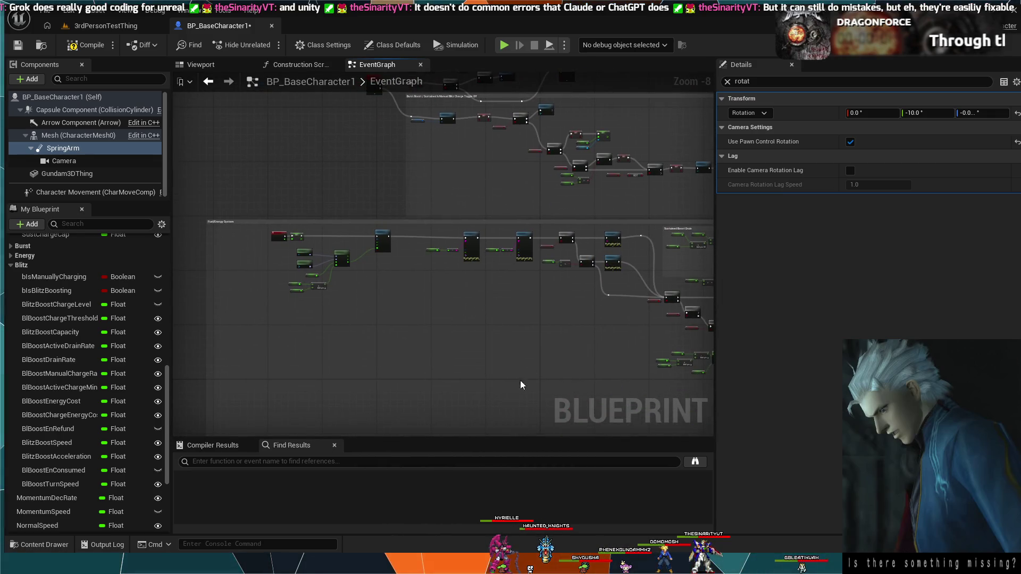
pyautogui.moveTo(536, 348)
pyautogui.mouseDown()
pyautogui.moveTo(495, 333)
pyautogui.moveTo(435, 285)
pyautogui.moveTo(582, 282)
pyautogui.moveTo(525, 268)
pyautogui.mouseUp()
pyautogui.scroll(-1, 455, 296)
pyautogui.scroll(6, 524, 265)
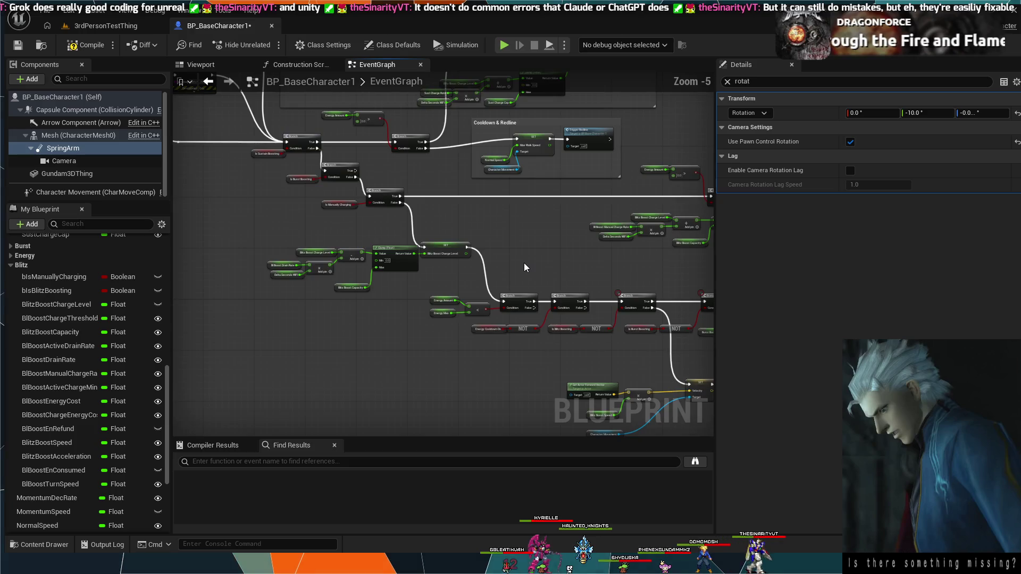
pyautogui.scroll(-1, 634, 276)
pyautogui.moveTo(656, 255)
pyautogui.mouseDown()
pyautogui.moveTo(597, 223)
pyautogui.moveTo(675, 308)
pyautogui.moveTo(596, 278)
pyautogui.moveTo(449, 278)
pyautogui.moveTo(638, 399)
pyautogui.moveTo(520, 266)
pyautogui.mouseUp()
pyautogui.scroll(-3, 519, 264)
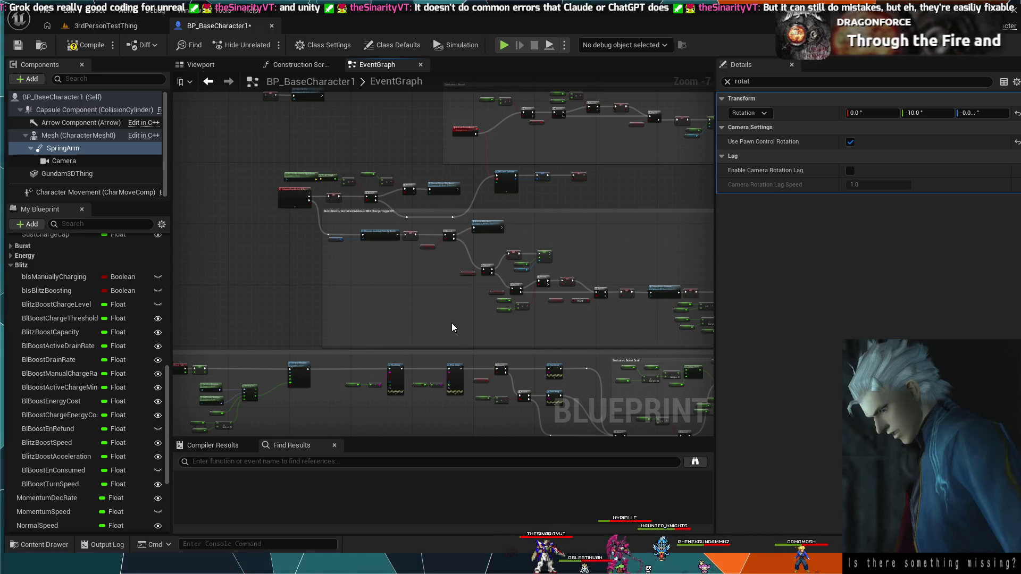
pyautogui.scroll(3, 451, 324)
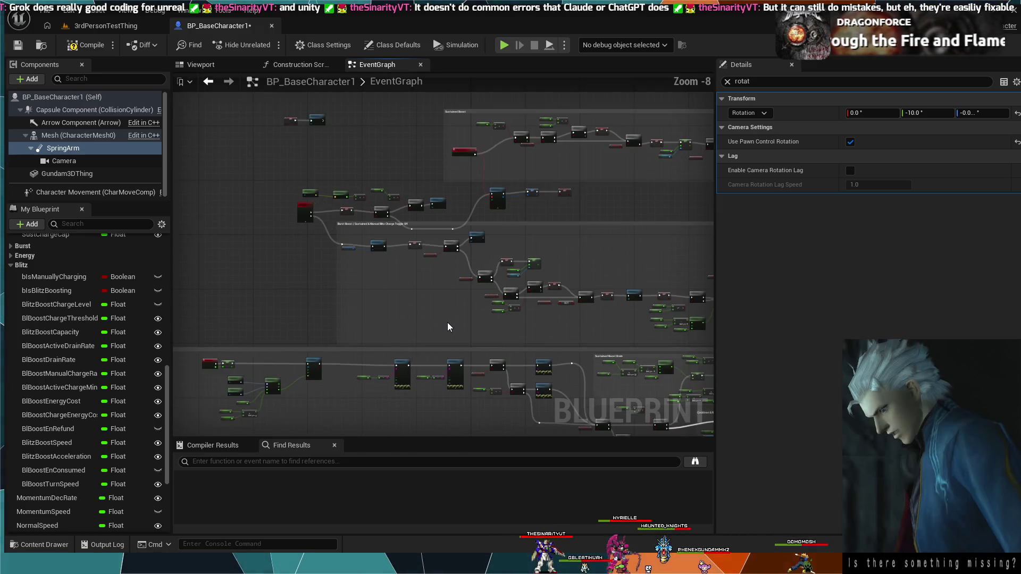
# Step: Center the view on the Burst Boost toggle group with its Clear and Invalidate Timer nodes
pyautogui.moveTo(369, 274); pyautogui.dragTo(493, 385)
pyautogui.moveTo(453, 348); pyautogui.dragTo(477, 398)
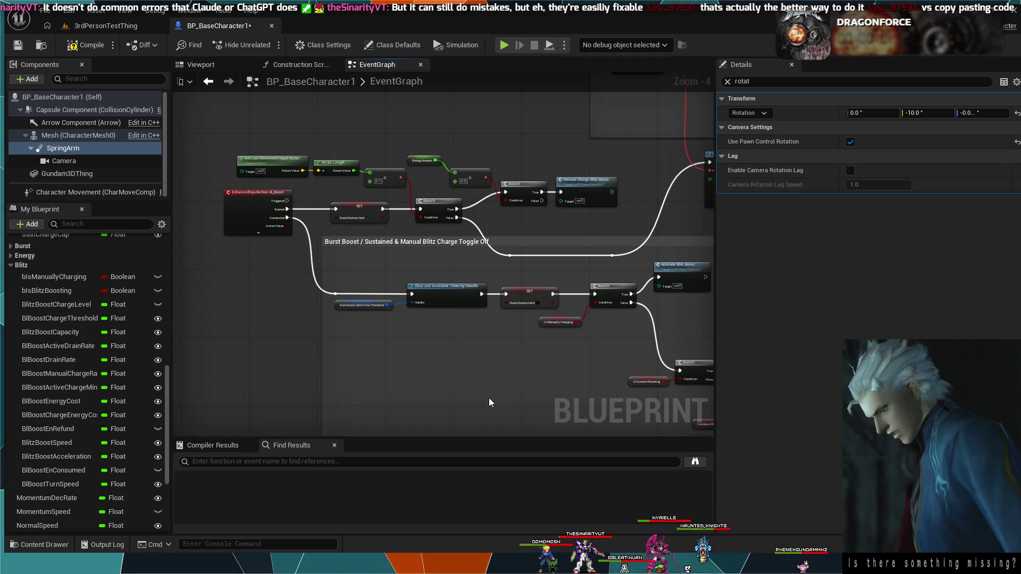
pyautogui.moveTo(508, 399); pyautogui.dragTo(512, 413)
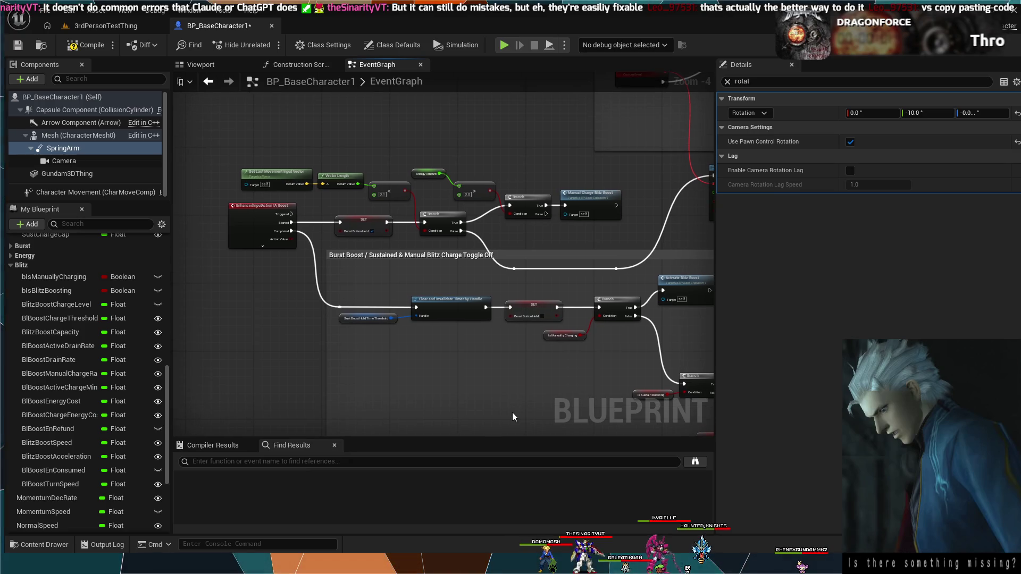
pyautogui.moveTo(512, 198)
pyautogui.mouseDown()
pyautogui.moveTo(500, 212)
pyautogui.moveTo(490, 195)
pyautogui.mouseUp()
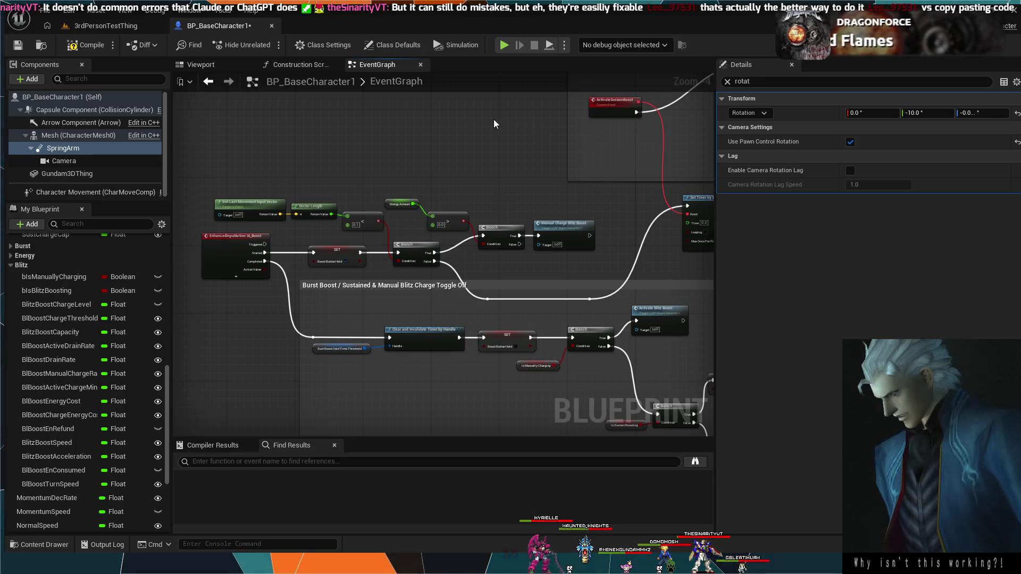
# Step: Pan across the EventGraph's boost node groups, from Sustained Boost downward, to center the whole graph
pyautogui.scroll(-2, 432, 191)
pyautogui.scroll(2, 399, 222)
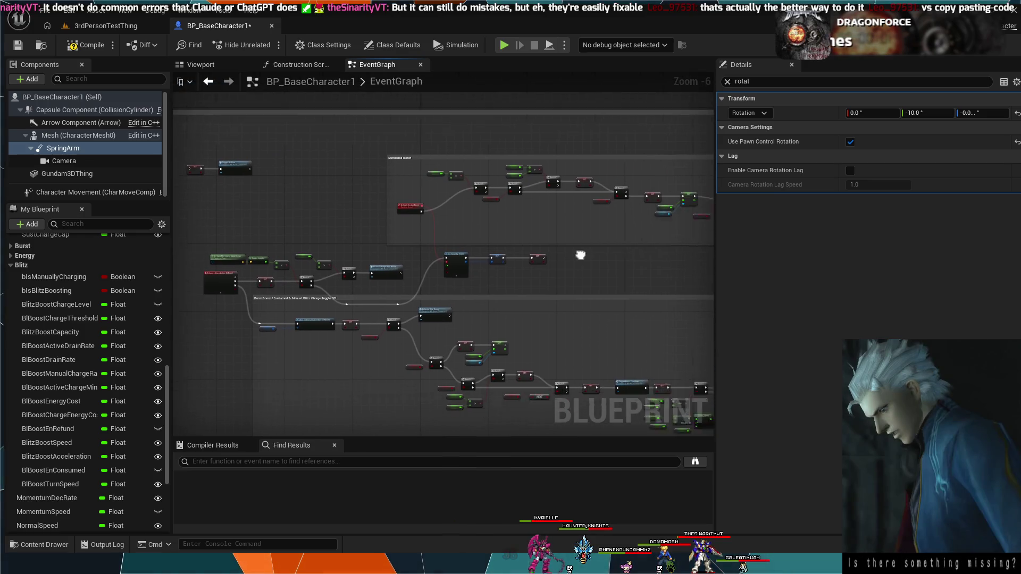
pyautogui.scroll(-2, 512, 259)
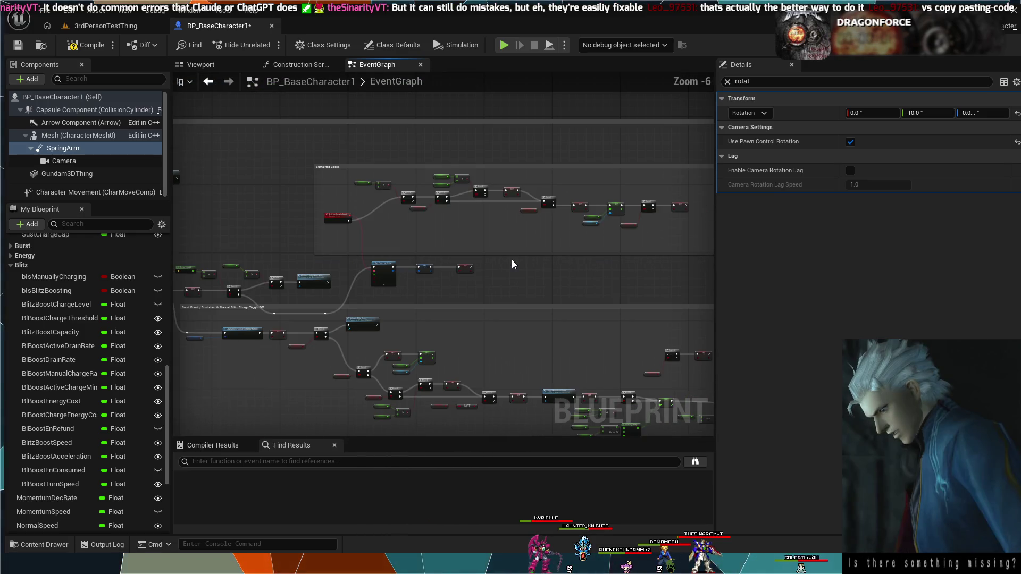
pyautogui.moveTo(526, 247); pyautogui.dragTo(462, 231)
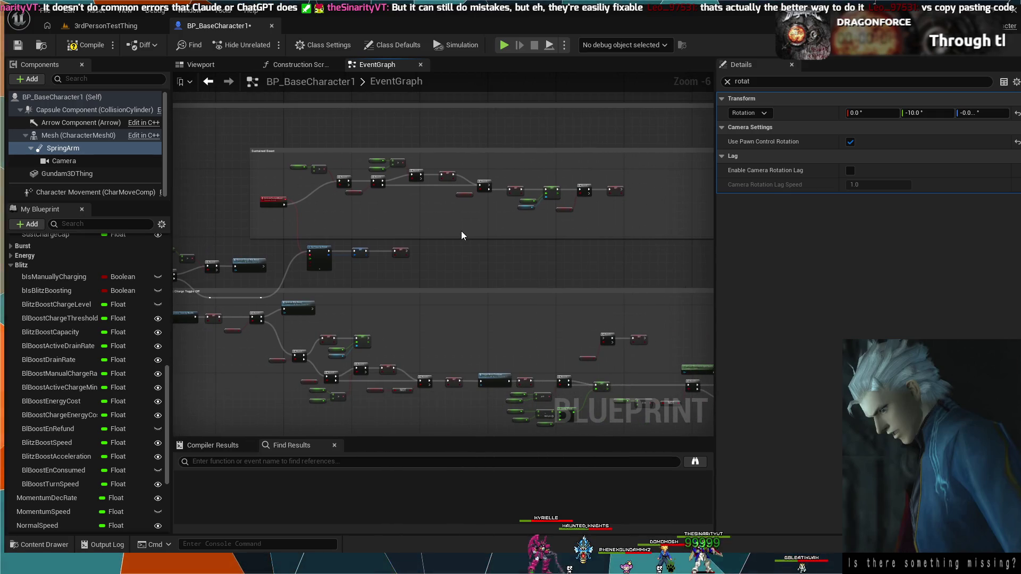
pyautogui.scroll(-1, 461, 231)
pyautogui.moveTo(484, 246); pyautogui.dragTo(475, 205)
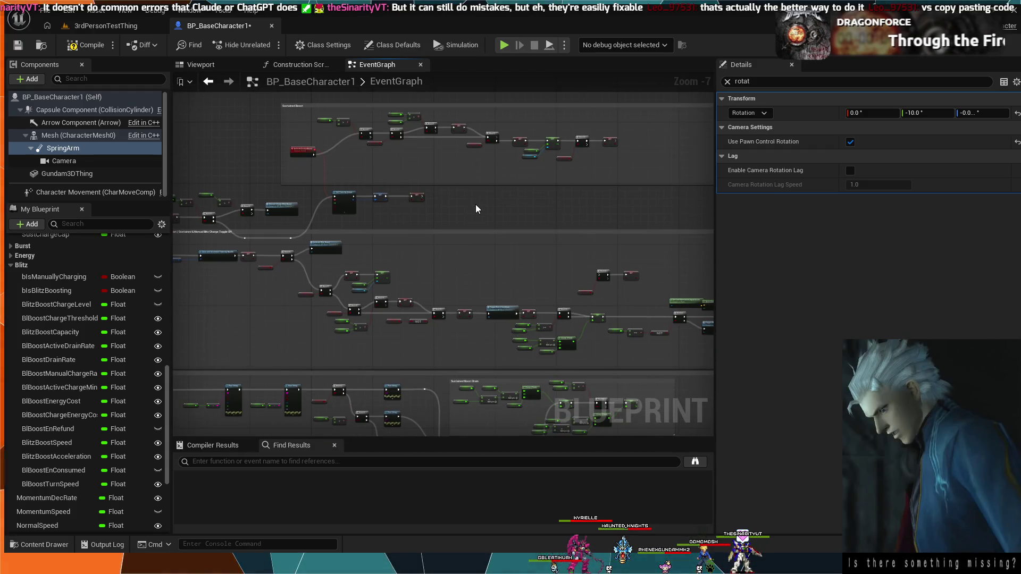
pyautogui.scroll(-1, 476, 205)
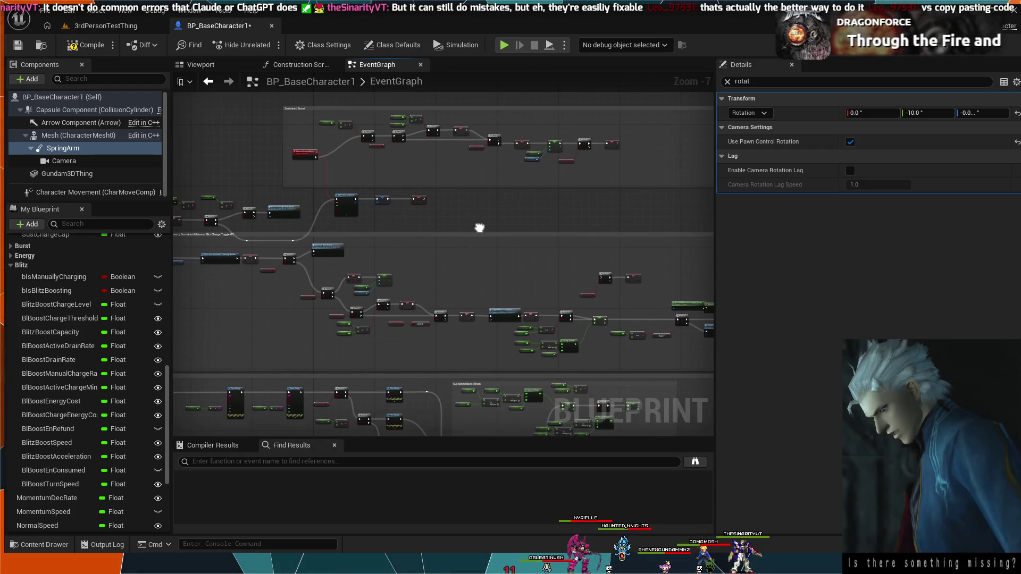
pyautogui.moveTo(477, 224)
pyautogui.mouseDown()
pyautogui.moveTo(524, 187)
pyautogui.moveTo(542, 197)
pyautogui.mouseUp()
pyautogui.scroll(-4, 542, 197)
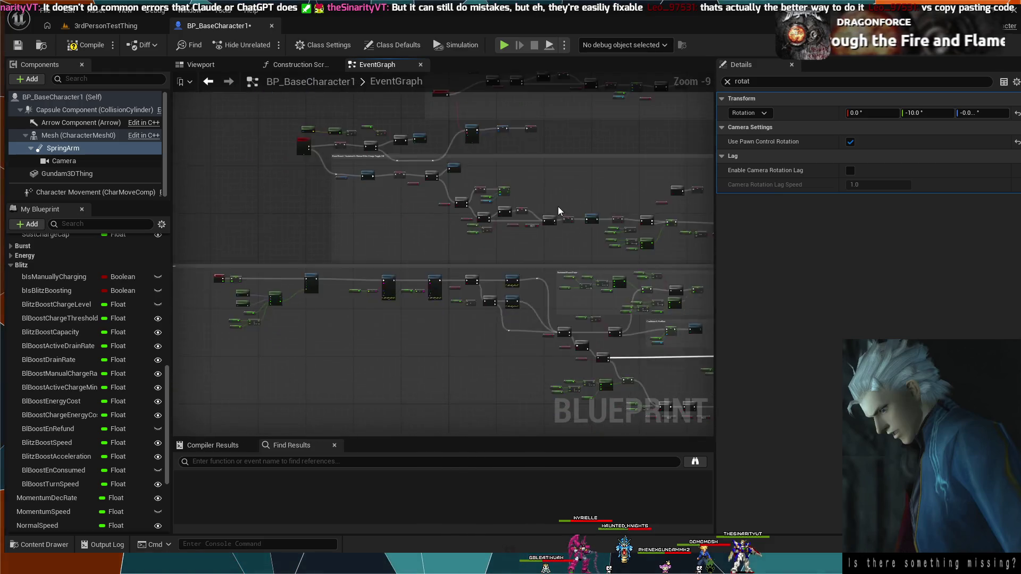
pyautogui.moveTo(447, 310); pyautogui.dragTo(422, 234)
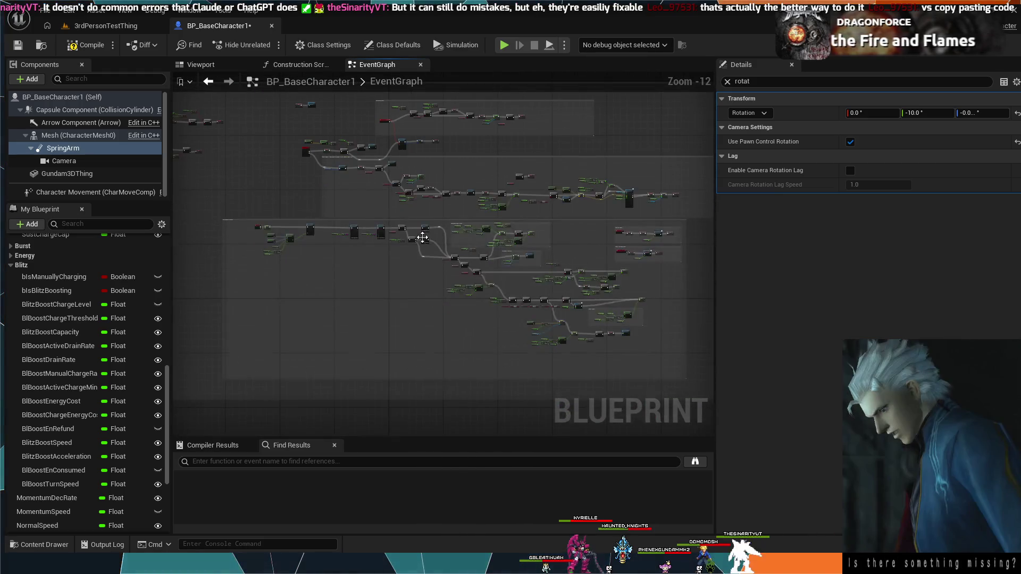
pyautogui.moveTo(392, 331); pyautogui.dragTo(358, 338)
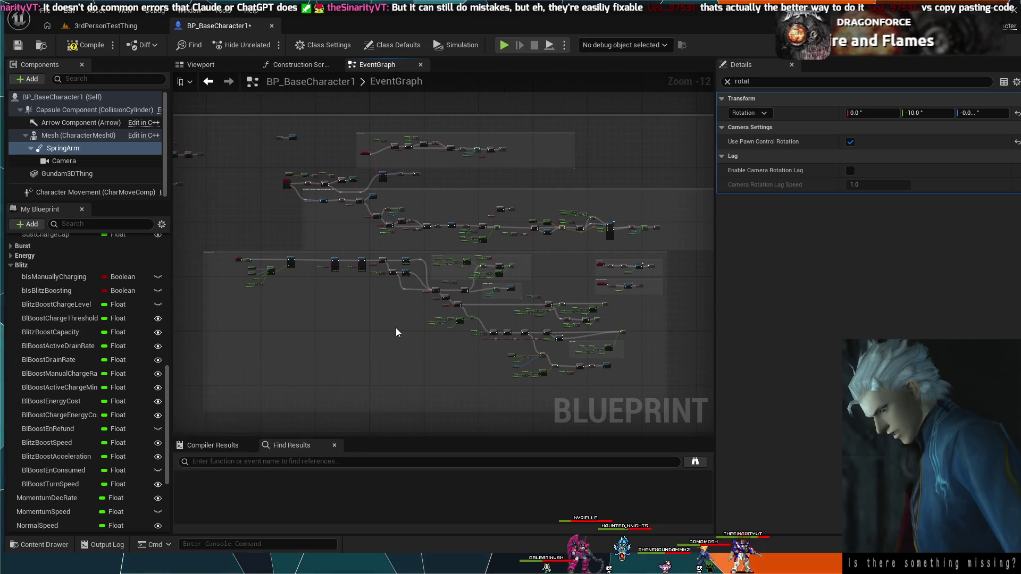
# Step: Zoom in on the Apply Root Motion Constant Force with Callbacks node and the boost logic around it
pyautogui.scroll(1, 396, 328)
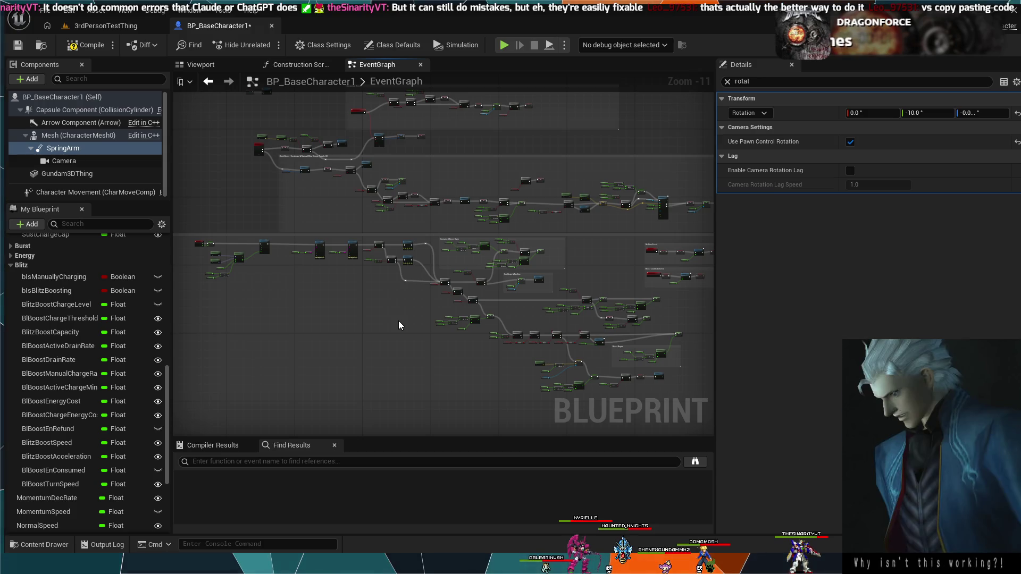
pyautogui.scroll(2, 400, 326)
pyautogui.moveTo(401, 337)
pyautogui.mouseDown()
pyautogui.moveTo(523, 370)
pyautogui.moveTo(504, 390)
pyautogui.moveTo(416, 319)
pyautogui.mouseUp()
pyautogui.scroll(1, 375, 323)
pyautogui.scroll(3, 376, 318)
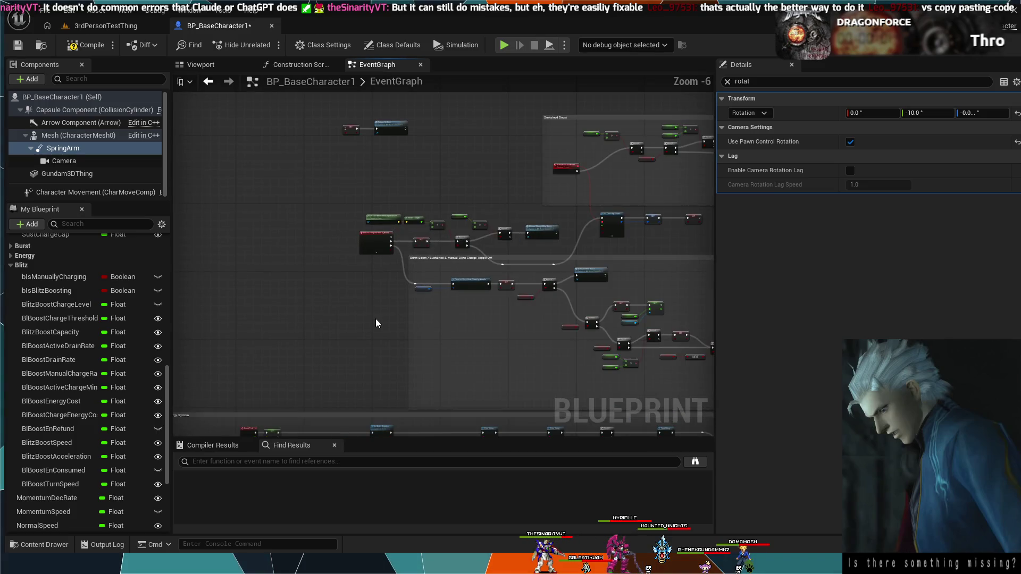
pyautogui.moveTo(376, 318); pyautogui.dragTo(250, 270)
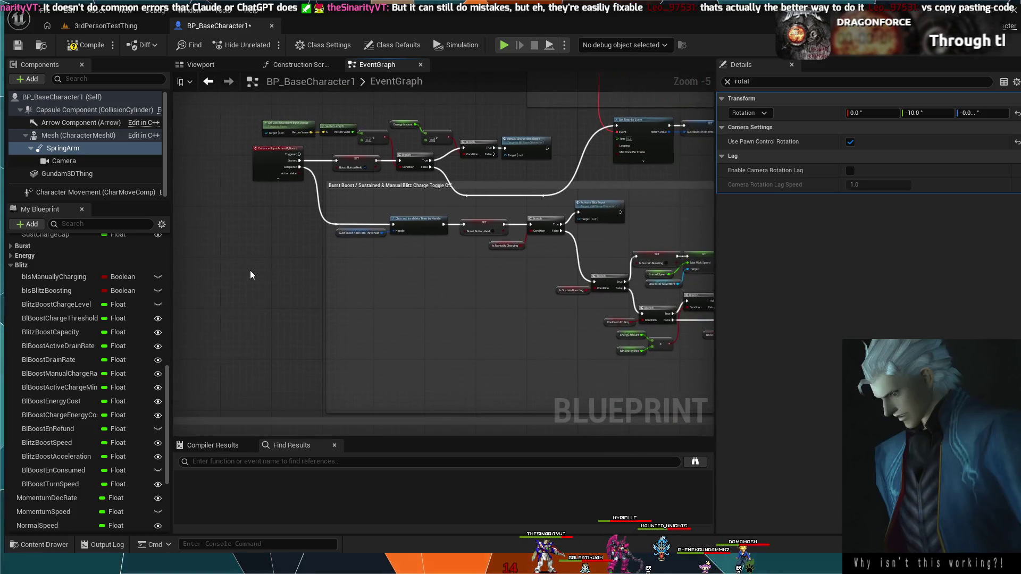
pyautogui.scroll(-1, 373, 267)
pyautogui.moveTo(611, 247)
pyautogui.mouseDown()
pyautogui.moveTo(515, 357)
pyautogui.moveTo(388, 301)
pyautogui.moveTo(572, 279)
pyautogui.moveTo(559, 286)
pyautogui.moveTo(569, 291)
pyautogui.mouseUp()
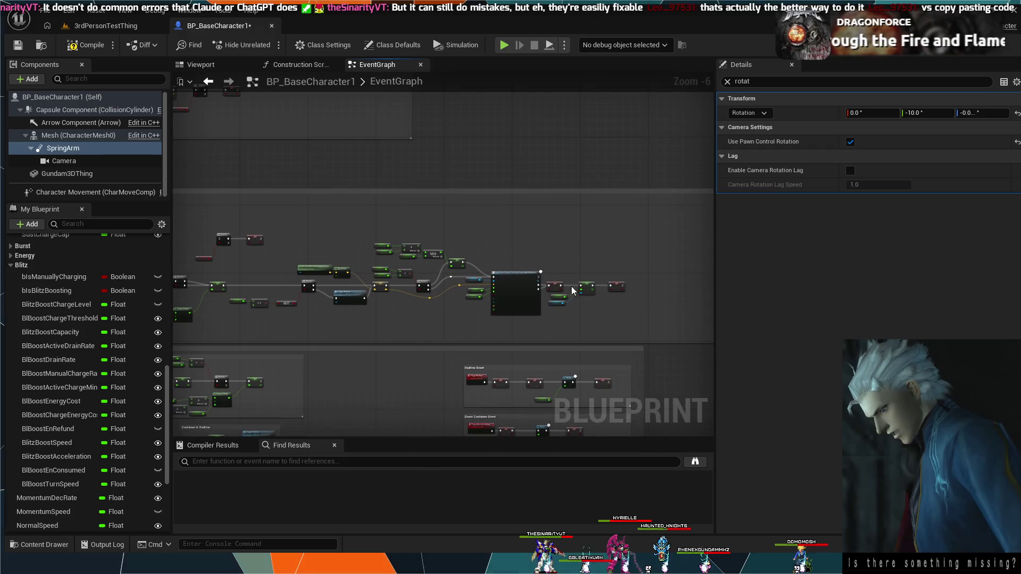
pyautogui.scroll(3, 579, 290)
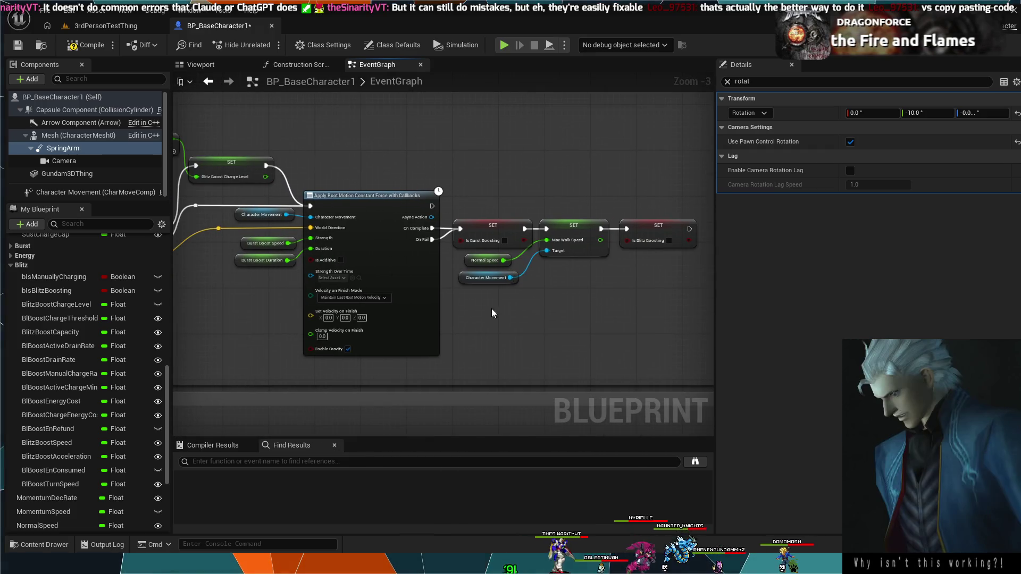
# Step: Select the Apply Root Motion node and inspect its input pins and the SET nodes after it
pyautogui.scroll(4, 495, 313)
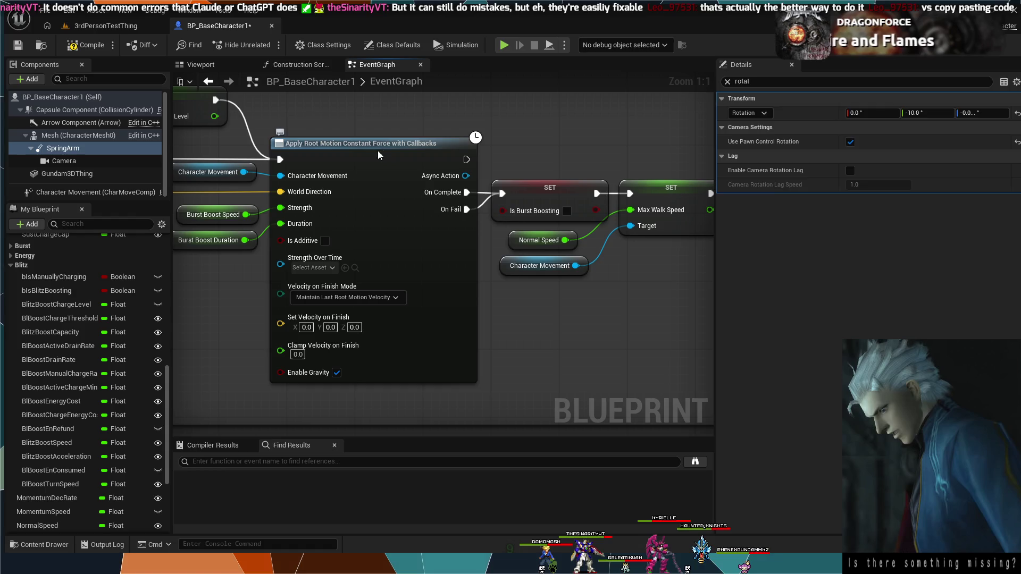
pyautogui.click(378, 154)
pyautogui.moveTo(575, 337); pyautogui.dragTo(626, 344)
pyautogui.moveTo(535, 325)
pyautogui.mouseDown()
pyautogui.moveTo(584, 349)
pyautogui.moveTo(290, 343)
pyautogui.mouseUp()
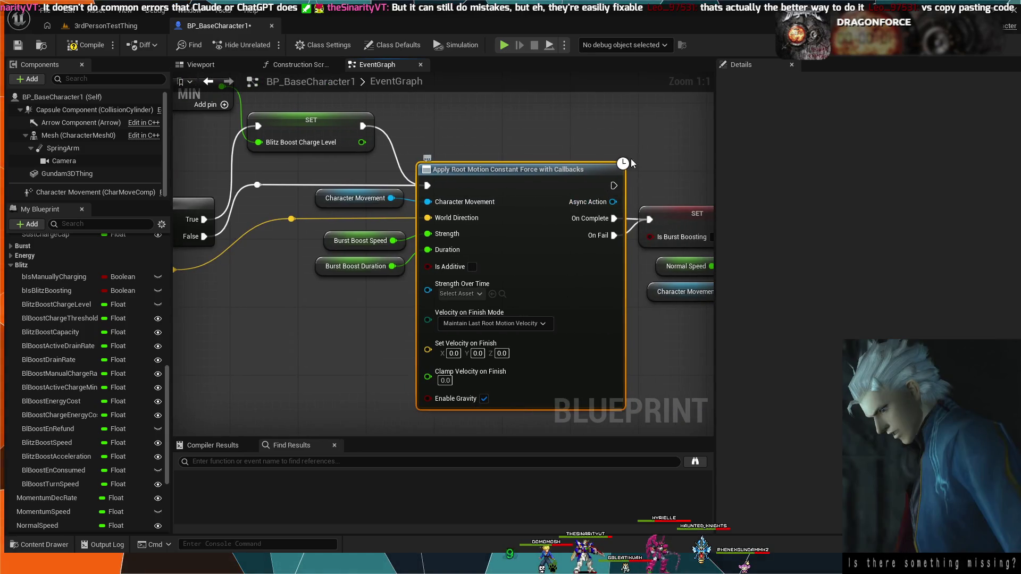
pyautogui.moveTo(551, 100)
pyautogui.mouseDown()
pyautogui.moveTo(452, 130)
pyautogui.moveTo(439, 160)
pyautogui.moveTo(341, 124)
pyautogui.moveTo(275, 145)
pyautogui.mouseUp()
# Step: Pan to the Burst Boost comment group and the Set Timer by Event node below it
pyautogui.scroll(-4, 597, 388)
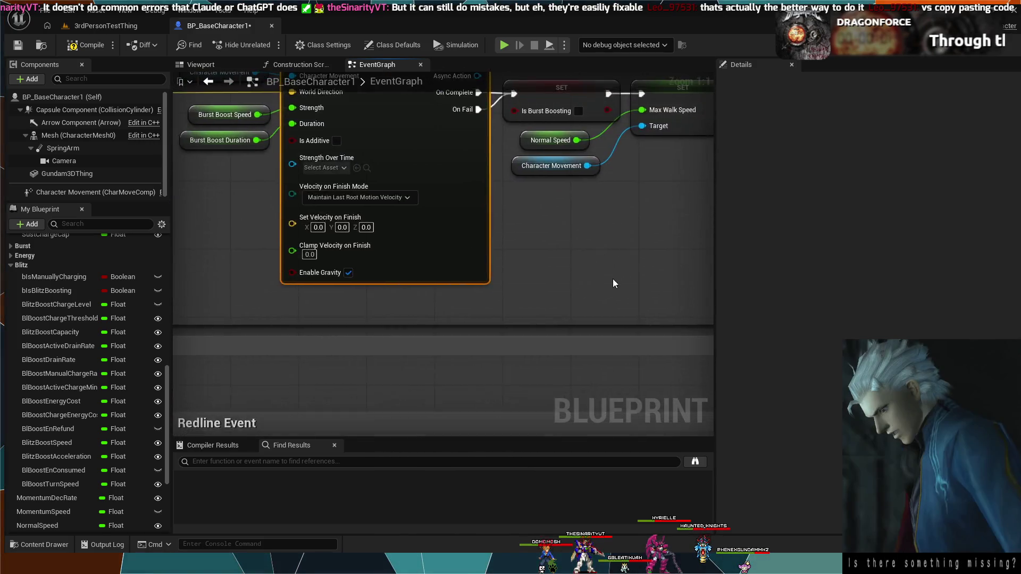
pyautogui.scroll(-3, 347, 270)
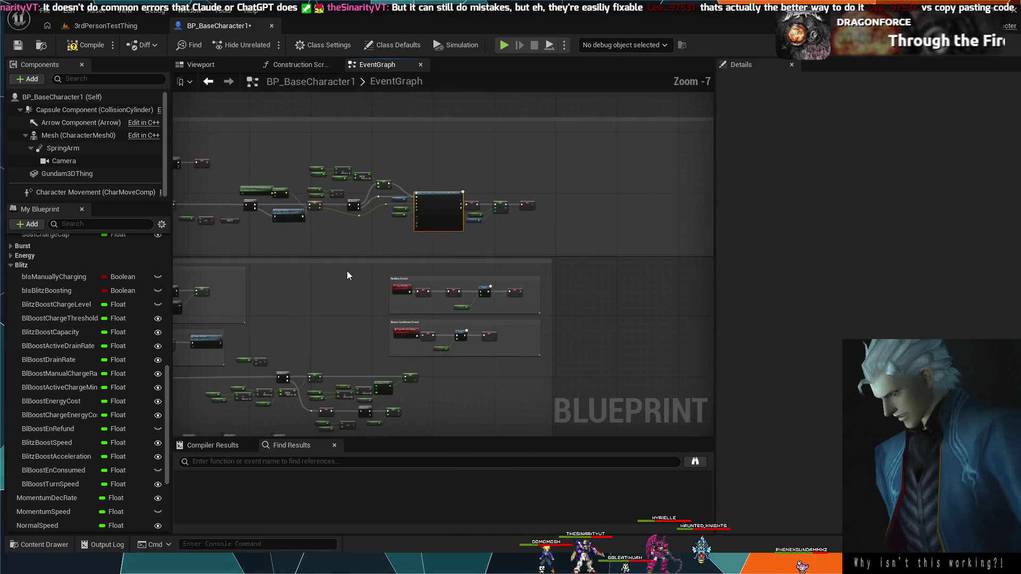
pyautogui.moveTo(347, 270)
pyautogui.mouseDown()
pyautogui.moveTo(502, 205)
pyautogui.moveTo(623, 215)
pyautogui.mouseUp()
pyautogui.moveTo(397, 148)
pyautogui.mouseDown()
pyautogui.moveTo(547, 193)
pyautogui.moveTo(536, 282)
pyautogui.mouseUp()
pyautogui.moveTo(429, 226)
pyautogui.mouseDown()
pyautogui.moveTo(428, 160)
pyautogui.moveTo(302, 127)
pyautogui.moveTo(431, 196)
pyautogui.moveTo(369, 201)
pyautogui.mouseUp()
pyautogui.scroll(4, 431, 196)
pyautogui.scroll(-2, 525, 169)
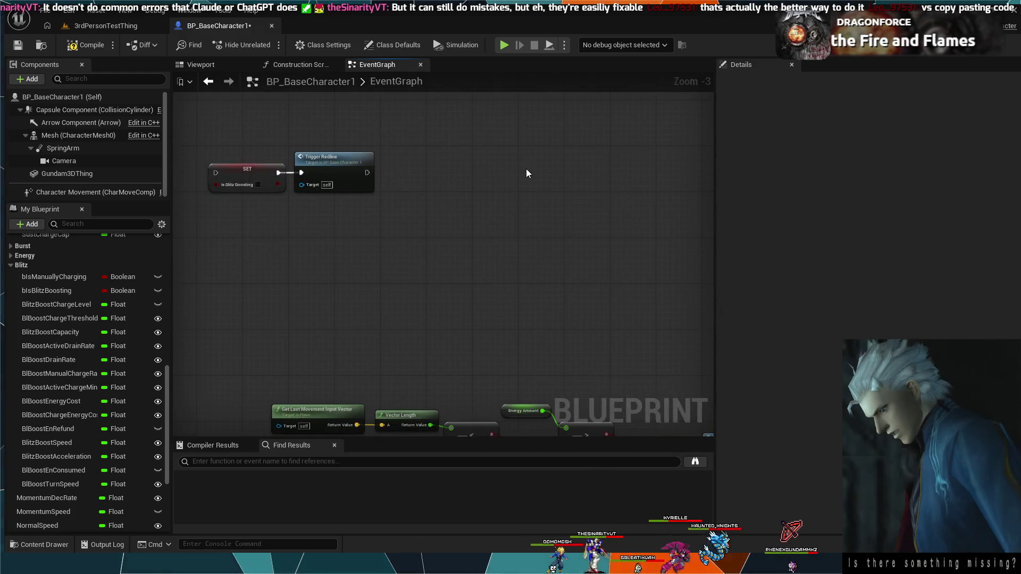
pyautogui.moveTo(431, 209); pyautogui.dragTo(382, 154)
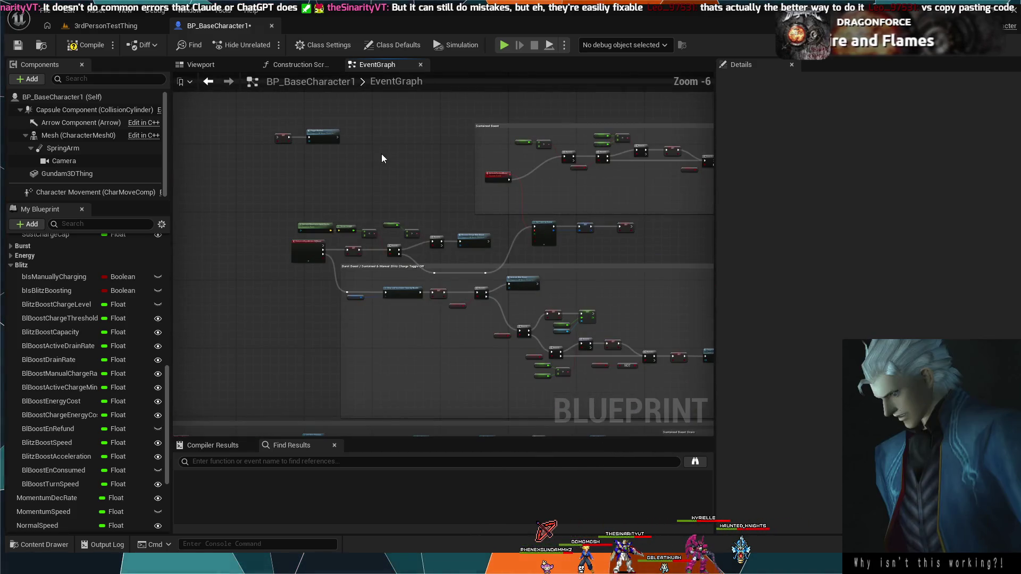
pyautogui.scroll(1, 385, 156)
pyautogui.moveTo(568, 254); pyautogui.dragTo(501, 169)
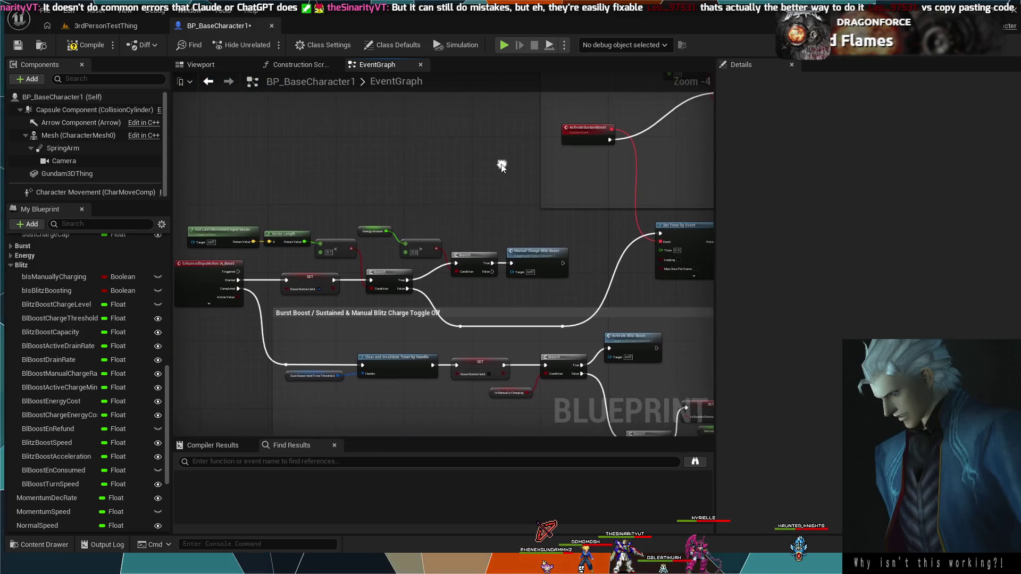
# Step: Switch to the 3rdPersonTestThing level, start Play-in-Editor and boost the mech with Space
pyautogui.click(122, 26)
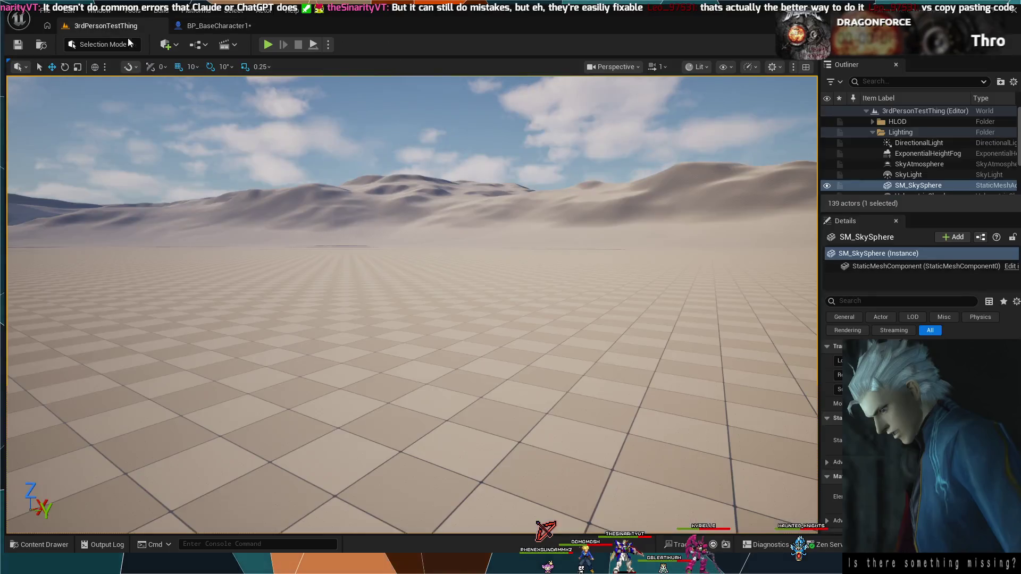
pyautogui.click(440, 242)
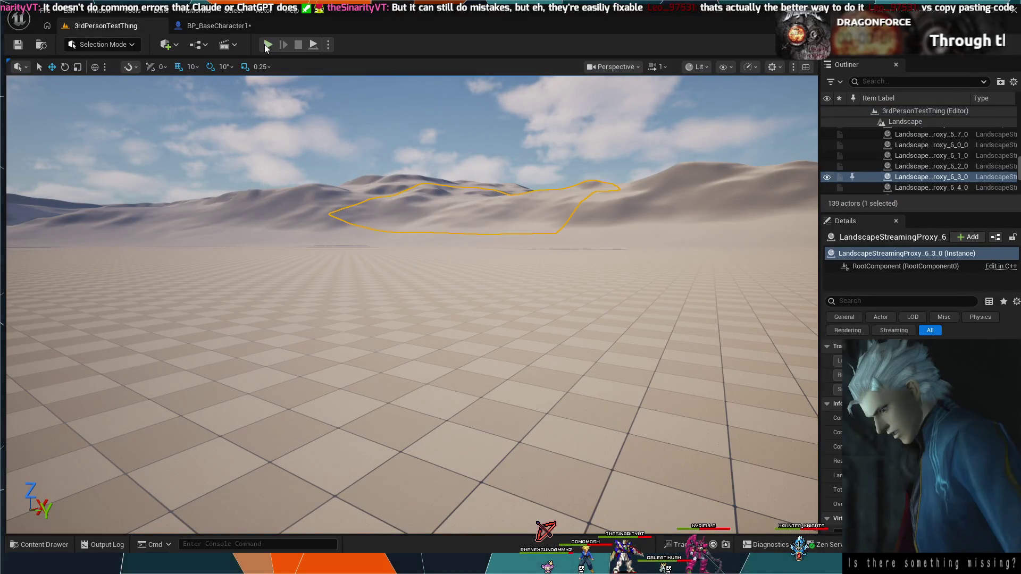
pyautogui.click(268, 45)
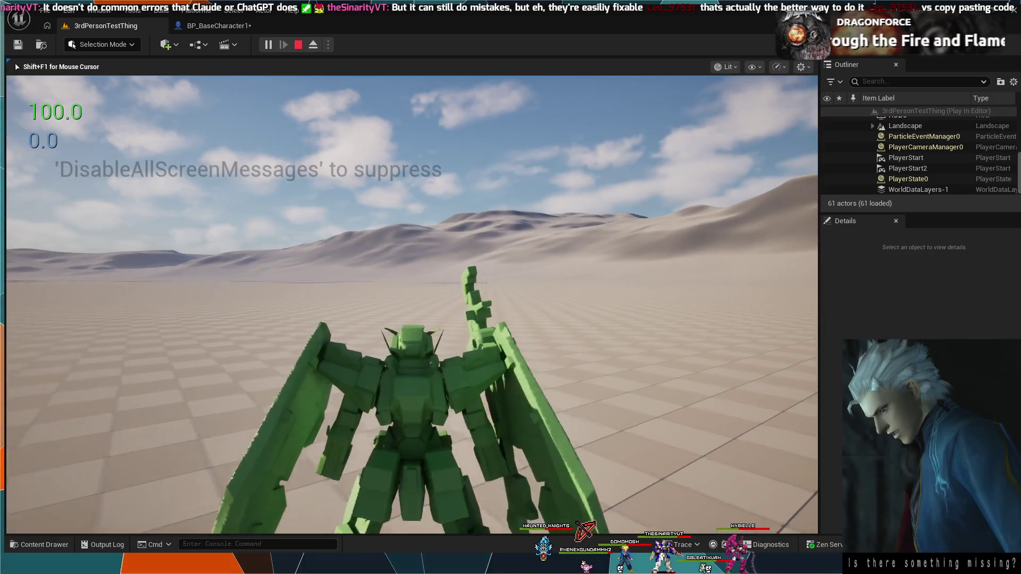
pyautogui.press('space')
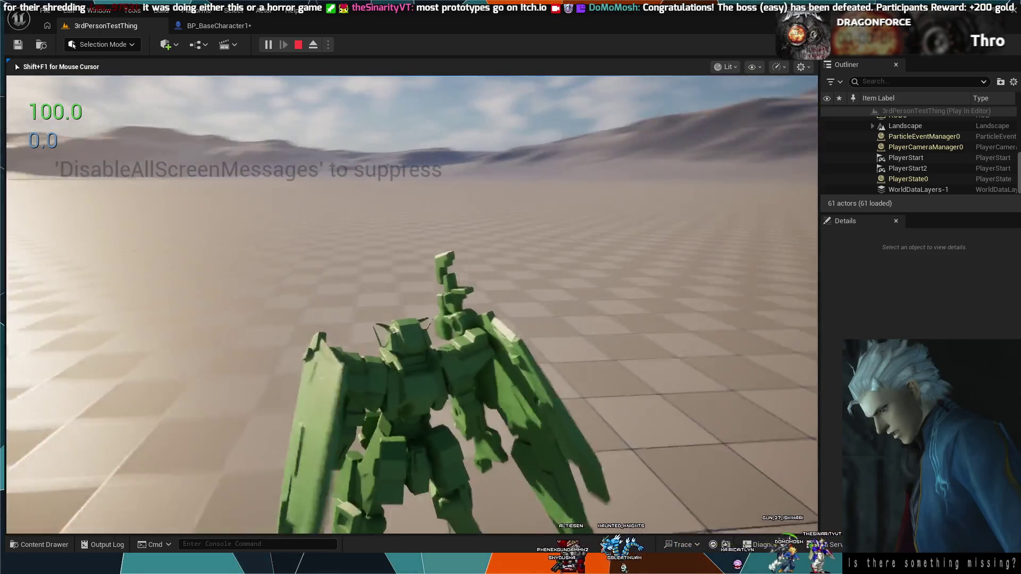
# Step: Make the mech rise with Space, then let the running game take over the camera
pyautogui.press('space')
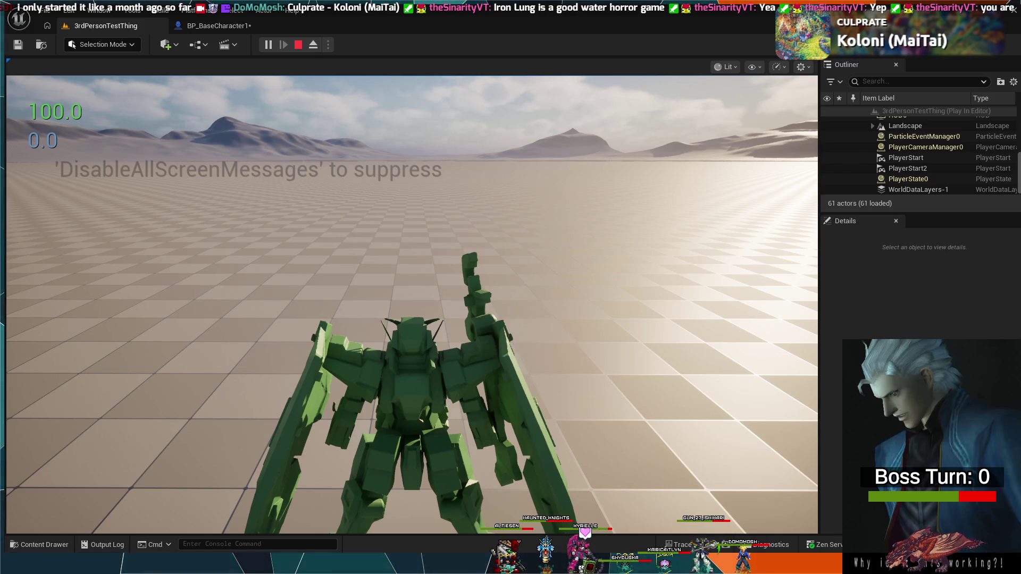
pyautogui.click(413, 303)
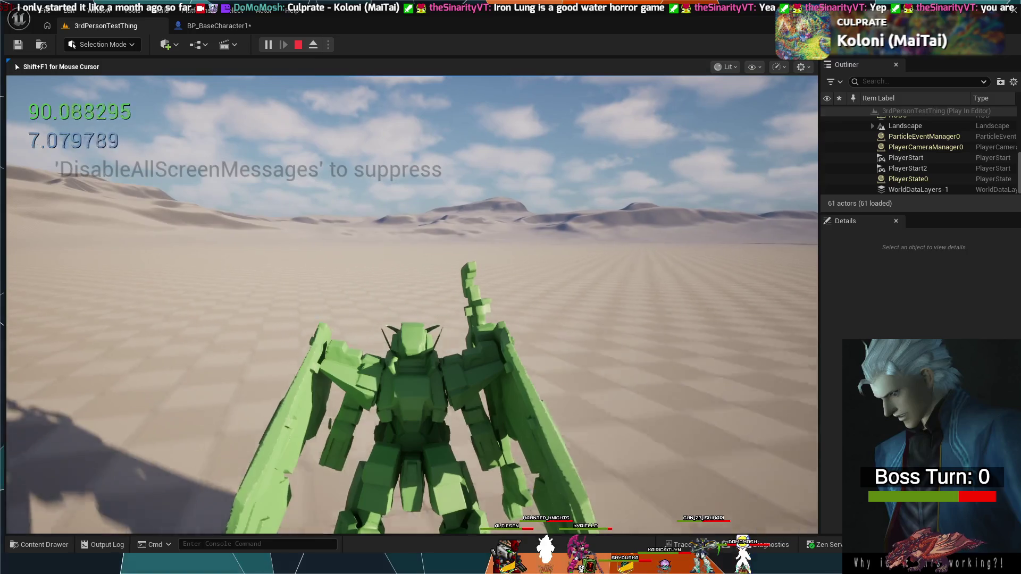
# Step: Stop the play session and return to BP_BaseCharacter1's EventGraph, panning toward the IA_Boost nodes
pyautogui.press('Escape')
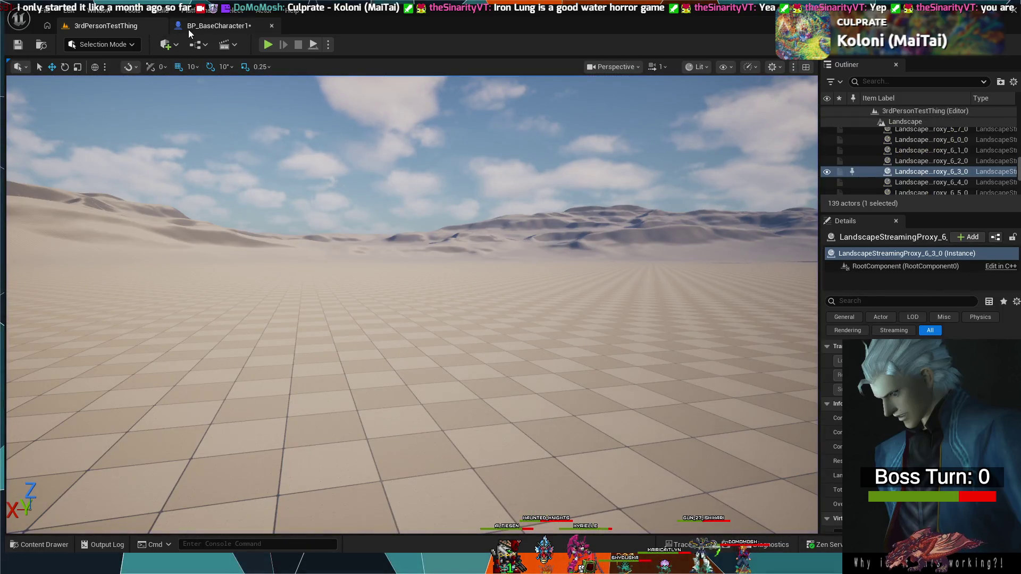
pyautogui.click(191, 28)
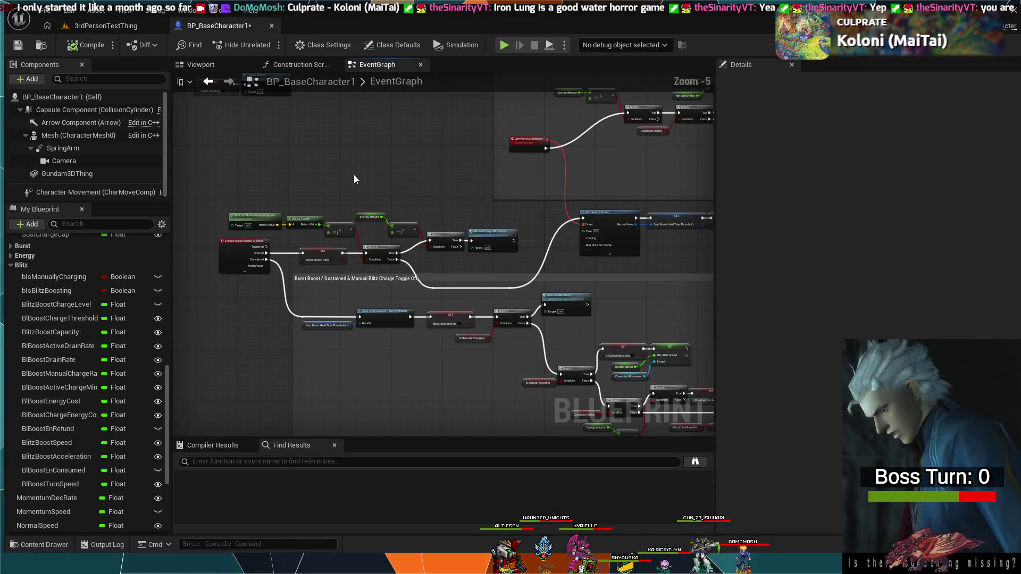
pyautogui.moveTo(355, 179)
pyautogui.mouseDown()
pyautogui.moveTo(396, 298)
pyautogui.moveTo(522, 317)
pyautogui.moveTo(491, 340)
pyautogui.moveTo(398, 299)
pyautogui.mouseUp()
pyautogui.scroll(2, 398, 297)
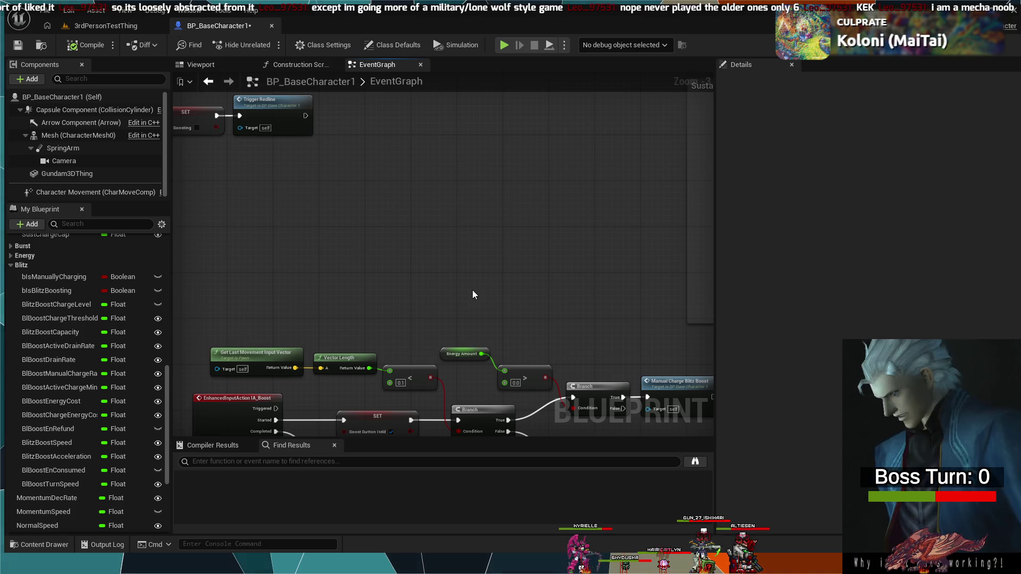
# Step: Pan and zoom around the boost node groups to locate the stray SET and Trigger Redline nodes
pyautogui.moveTo(463, 288)
pyautogui.mouseDown()
pyautogui.moveTo(488, 316)
pyautogui.moveTo(548, 332)
pyautogui.mouseUp()
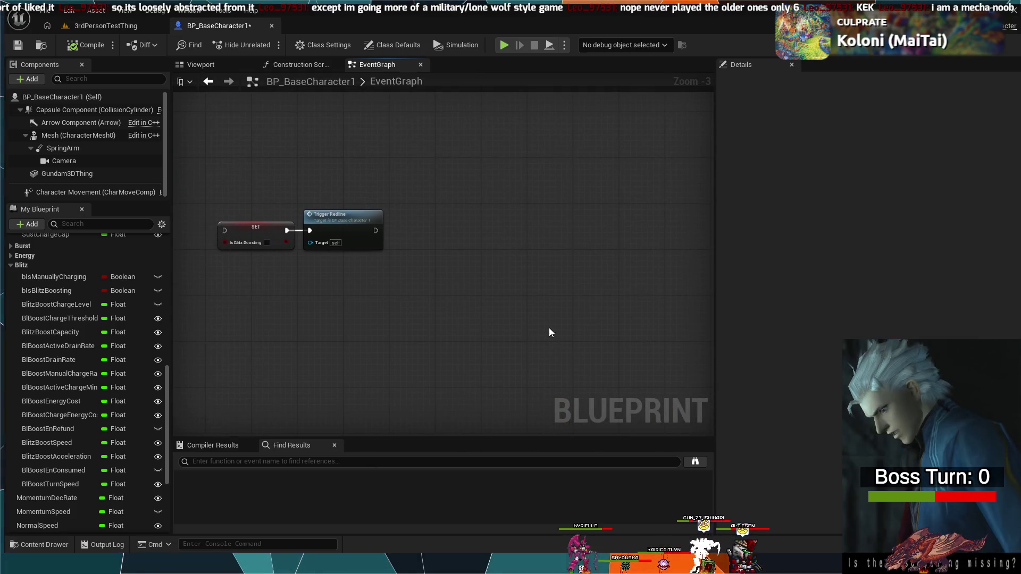
pyautogui.scroll(-2, 559, 292)
pyautogui.moveTo(566, 278)
pyautogui.mouseDown()
pyautogui.moveTo(466, 196)
pyautogui.moveTo(469, 218)
pyautogui.moveTo(425, 186)
pyautogui.mouseUp()
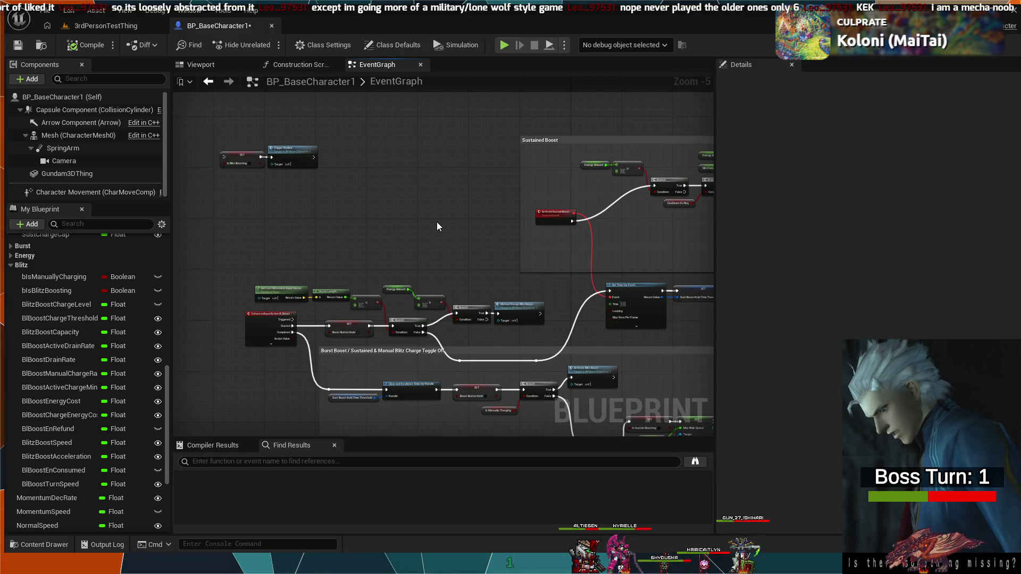
pyautogui.scroll(3, 436, 227)
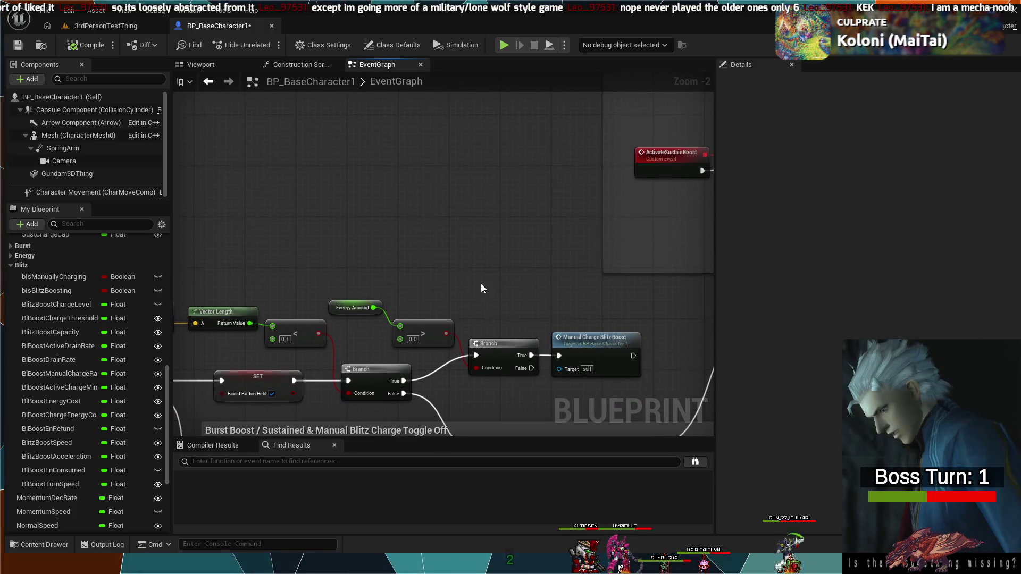
pyautogui.scroll(-1, 461, 272)
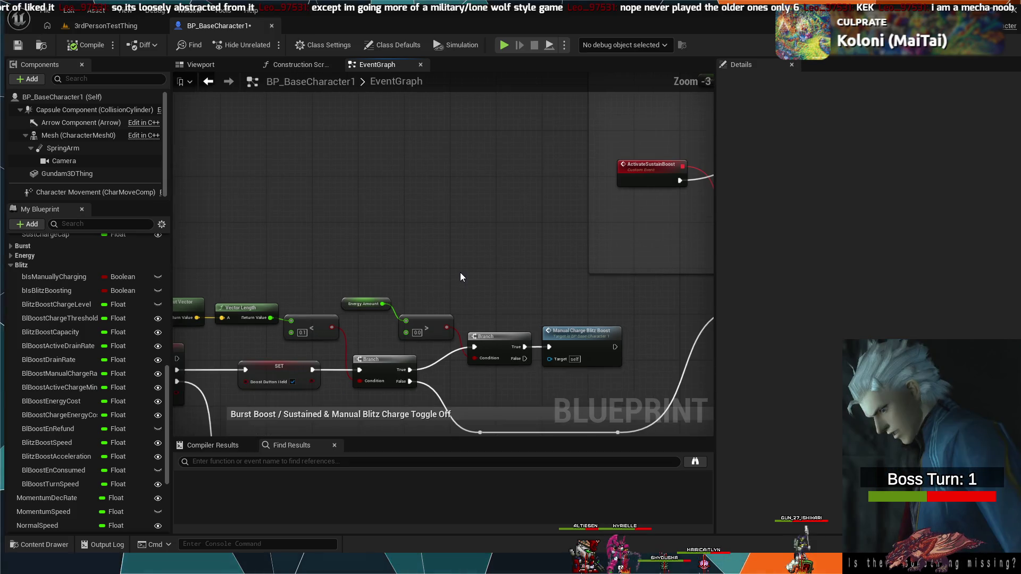
pyautogui.scroll(-1, 461, 272)
pyautogui.scroll(-1, 460, 272)
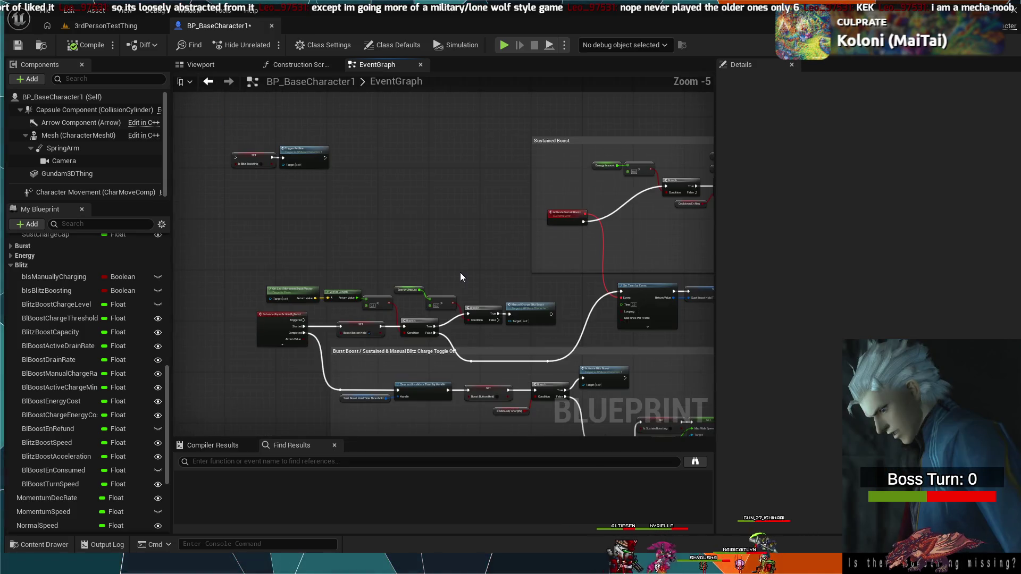
pyautogui.scroll(1, 461, 272)
pyautogui.scroll(1, 461, 273)
pyautogui.scroll(1, 369, 200)
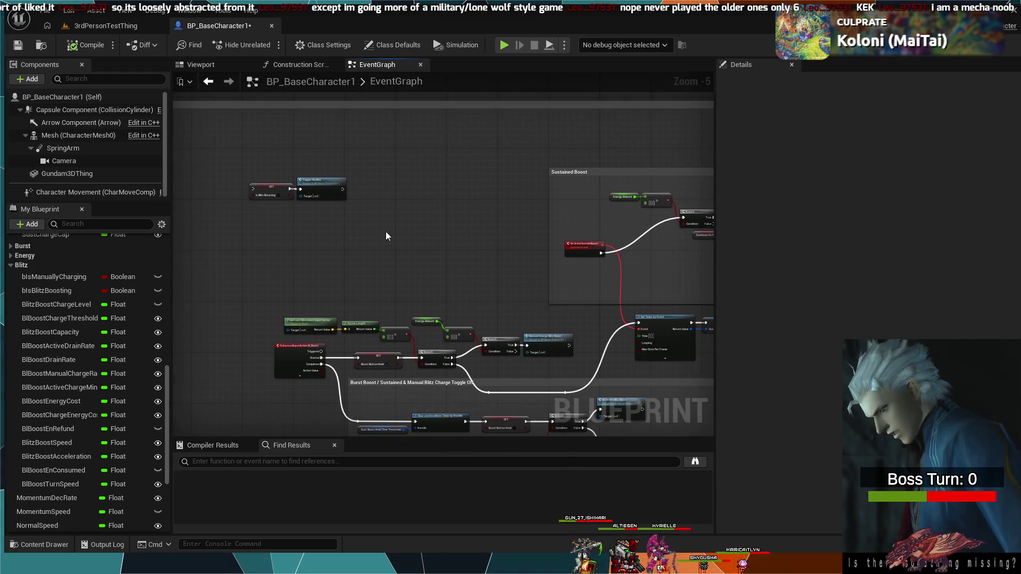
# Step: Delete the stray SET and Trigger Redline nodes
pyautogui.moveTo(386, 228)
pyautogui.mouseDown()
pyautogui.moveTo(447, 255)
pyautogui.moveTo(496, 261)
pyautogui.moveTo(606, 323)
pyautogui.moveTo(440, 201)
pyautogui.moveTo(420, 205)
pyautogui.mouseUp()
pyautogui.scroll(-2, 607, 322)
pyautogui.scroll(2, 577, 324)
pyautogui.press('Delete')
pyautogui.scroll(-8, 460, 247)
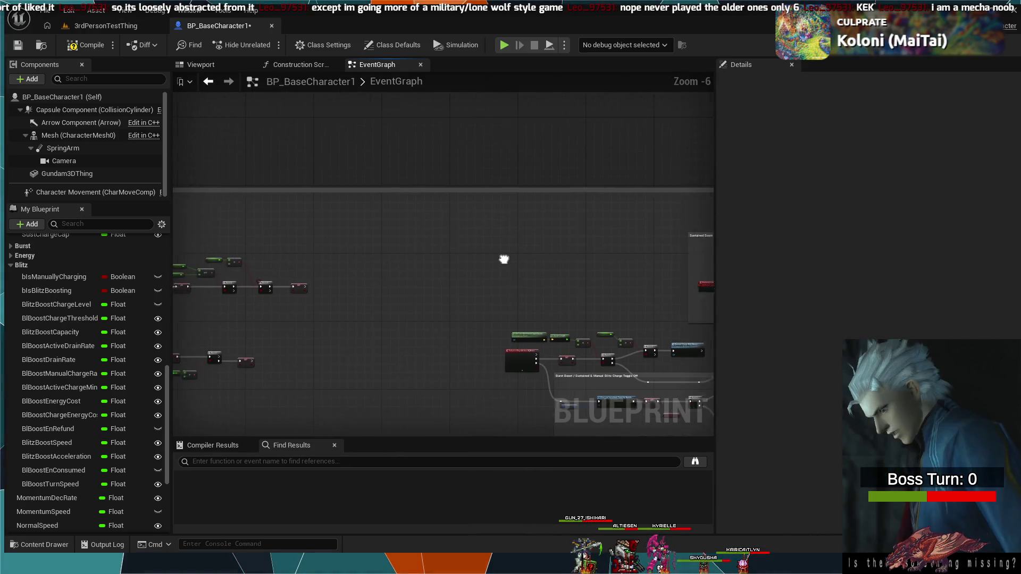
# Step: Select the ActivateBlitzBoost and Manual Charge Blitz Boost chains and comment them as 'Blitz Boost Events'
pyautogui.moveTo(413, 318); pyautogui.dragTo(547, 291)
pyautogui.scroll(4, 509, 314)
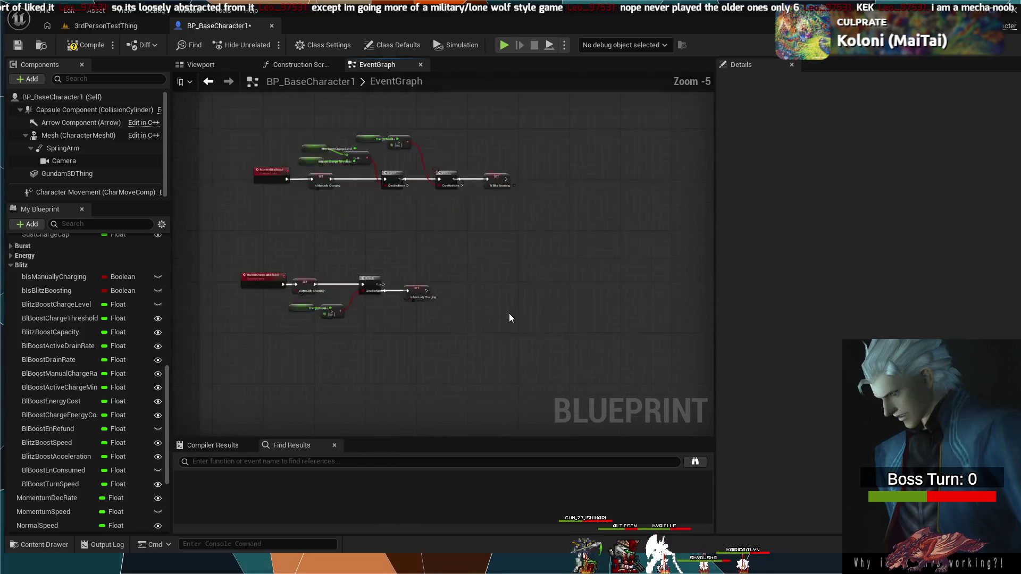
pyautogui.scroll(2, 410, 256)
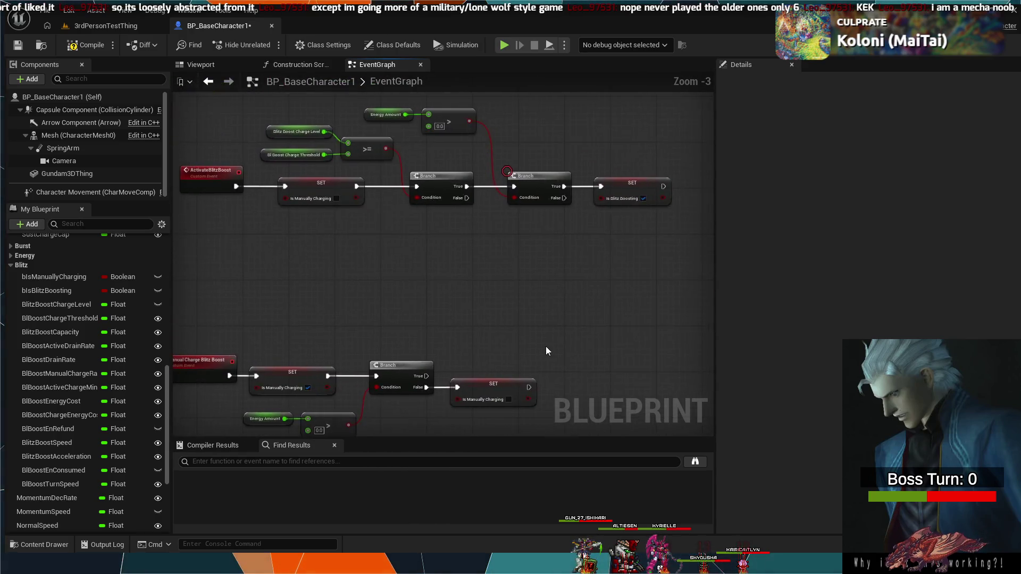
pyautogui.moveTo(671, 279)
pyautogui.mouseDown()
pyautogui.moveTo(295, 203)
pyautogui.moveTo(219, 123)
pyautogui.moveTo(235, 180)
pyautogui.moveTo(356, 291)
pyautogui.mouseUp()
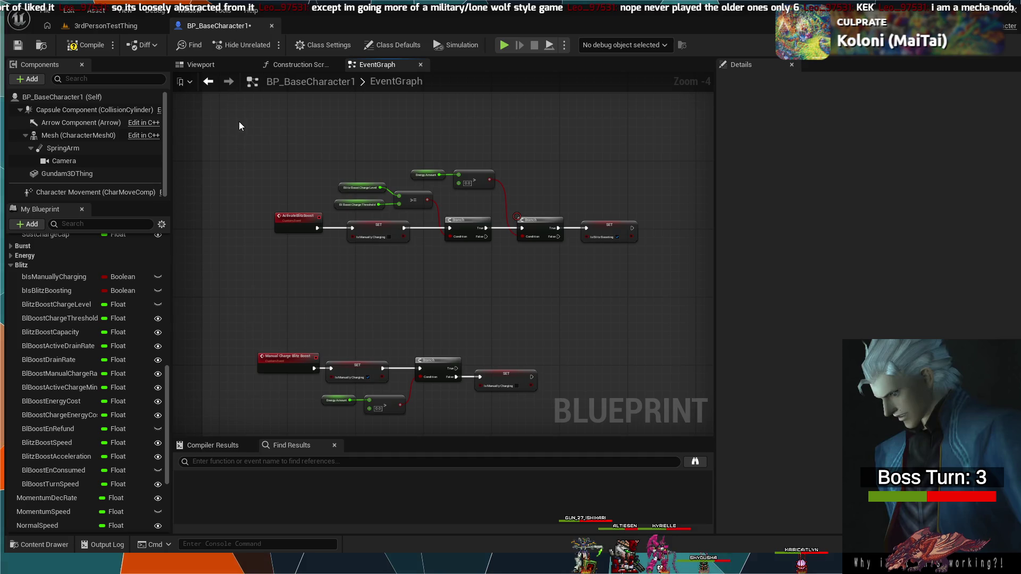
pyautogui.moveTo(239, 122)
pyautogui.mouseDown()
pyautogui.moveTo(330, 420)
pyautogui.moveTo(595, 454)
pyautogui.moveTo(692, 308)
pyautogui.mouseUp()
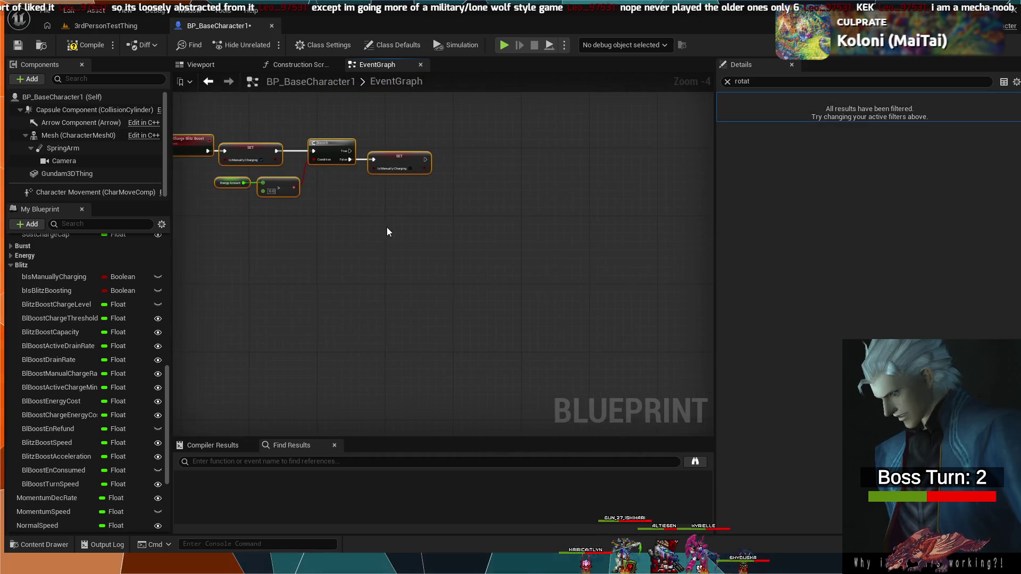
pyautogui.press('Home')
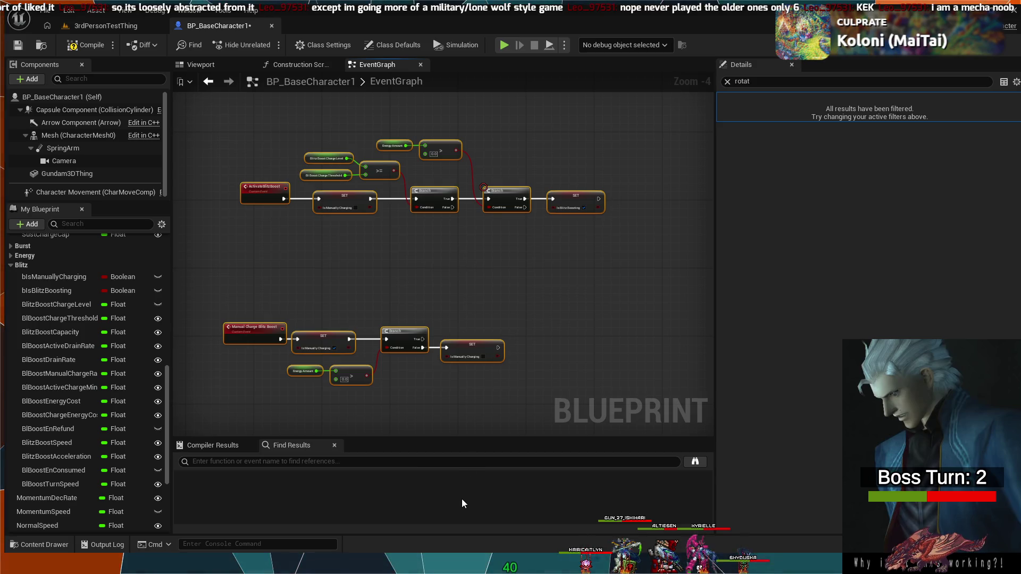
pyautogui.write('cBlitz Boost ')
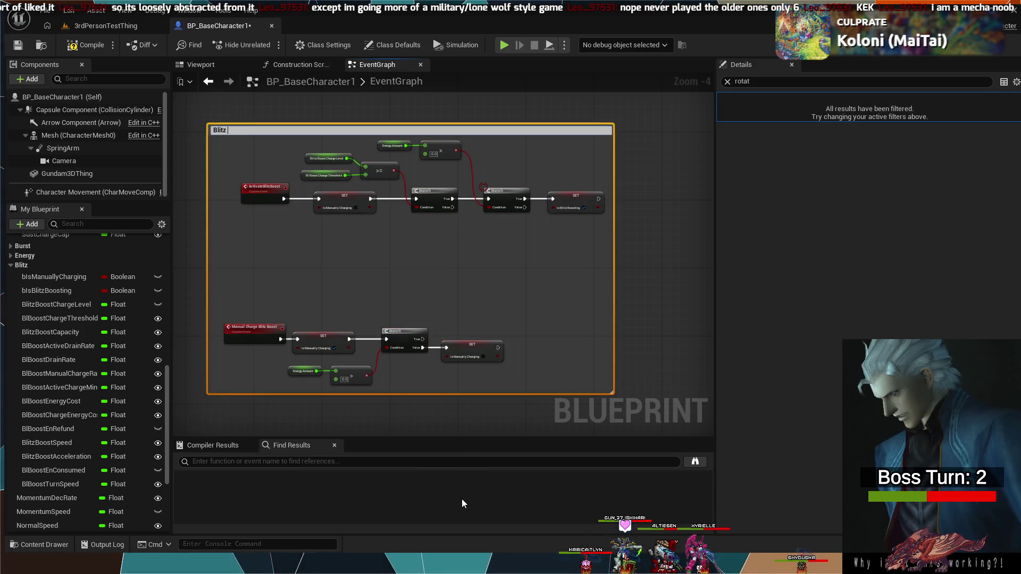
pyautogui.write('Events')
pyautogui.press('Return')
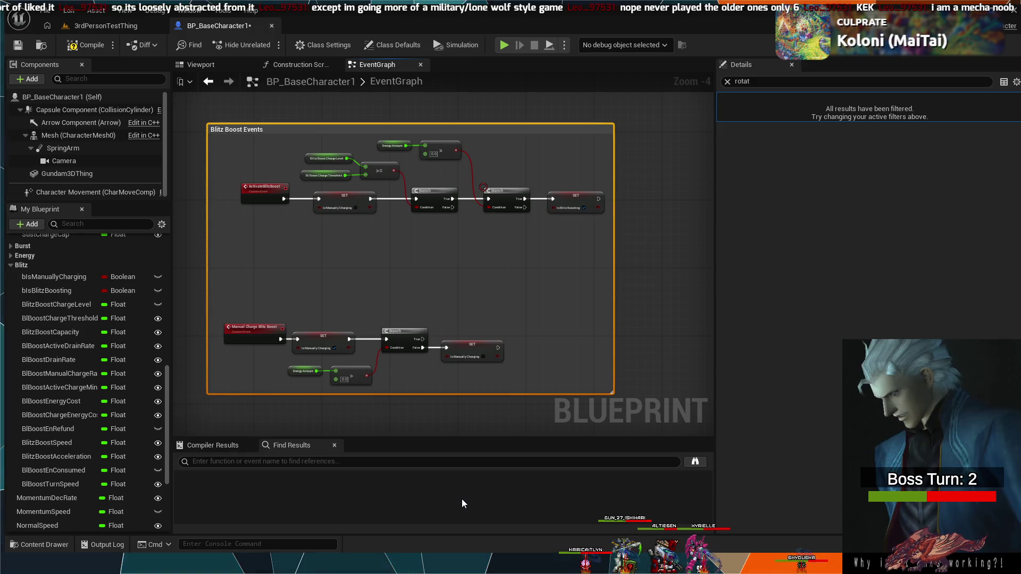
pyautogui.click(624, 309)
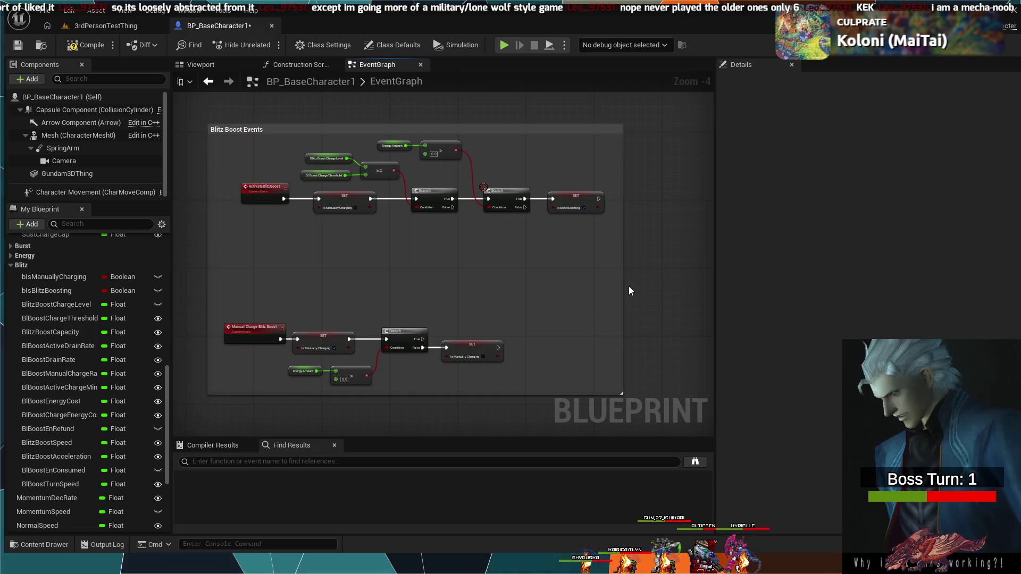
# Step: Widen the Blitz Boost Events comment box slightly
pyautogui.moveTo(623, 287)
pyautogui.mouseDown()
pyautogui.moveTo(647, 288)
pyautogui.moveTo(583, 296)
pyautogui.moveTo(414, 209)
pyautogui.moveTo(424, 237)
pyautogui.moveTo(399, 239)
pyautogui.moveTo(330, 152)
pyautogui.moveTo(388, 269)
pyautogui.moveTo(433, 279)
pyautogui.moveTo(422, 289)
pyautogui.moveTo(392, 257)
pyautogui.mouseUp()
pyautogui.scroll(-5, 677, 309)
pyautogui.scroll(1, 421, 289)
pyautogui.scroll(4, 393, 257)
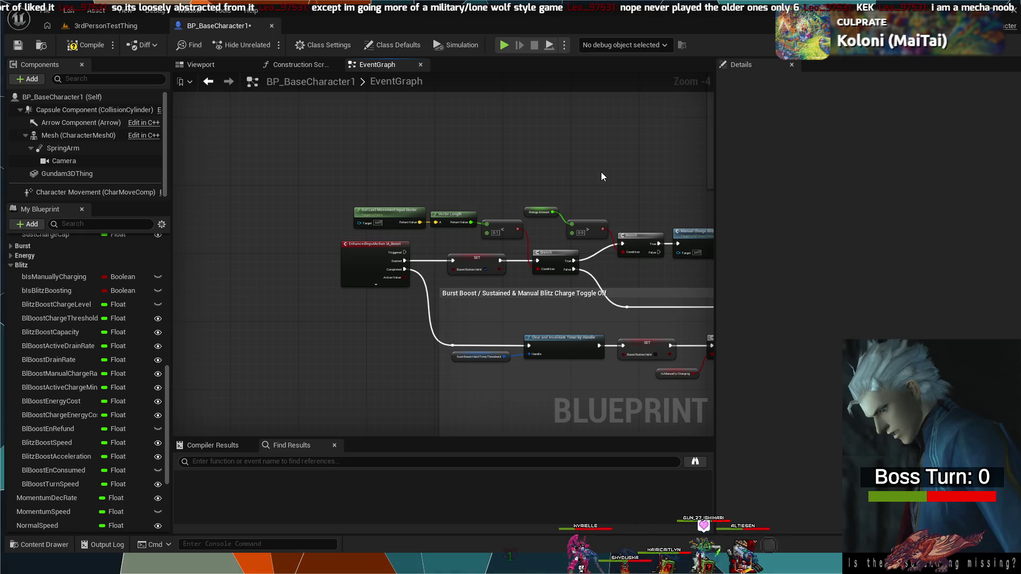
pyautogui.scroll(2, 601, 173)
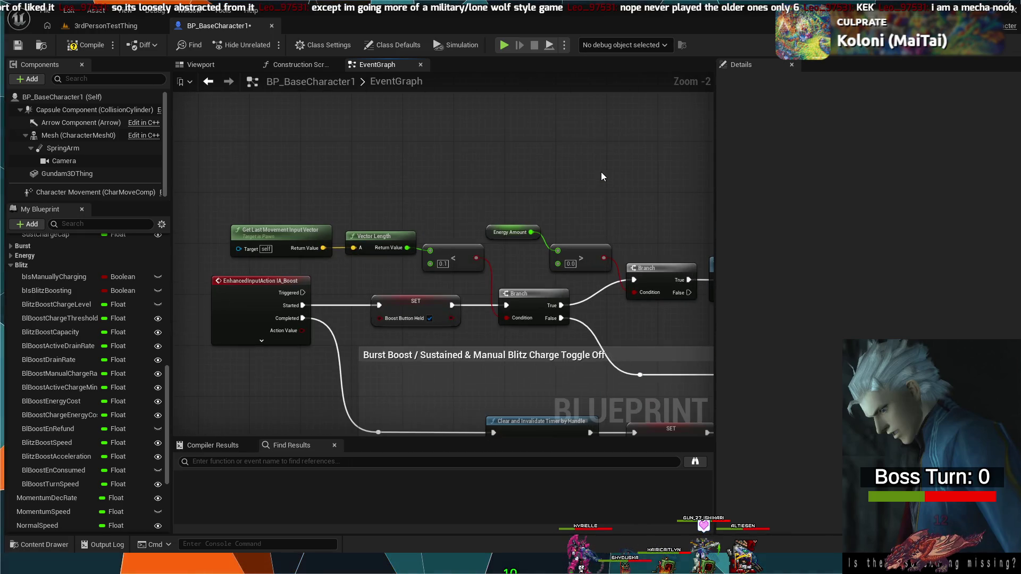
# Step: Pan from the Sustained Boost group over to the Apply Root Motion and Redline Event nodes
pyautogui.moveTo(601, 172); pyautogui.dragTo(448, 343)
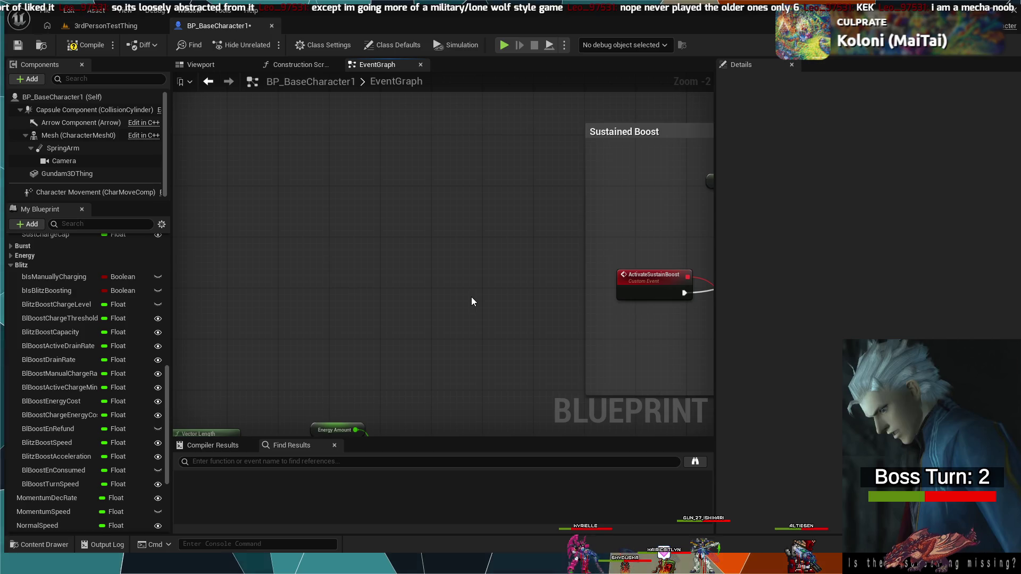
pyautogui.scroll(-2, 468, 294)
pyautogui.moveTo(541, 359)
pyautogui.mouseDown()
pyautogui.moveTo(407, 282)
pyautogui.moveTo(627, 372)
pyautogui.moveTo(548, 427)
pyautogui.moveTo(504, 273)
pyautogui.moveTo(419, 303)
pyautogui.mouseUp()
pyautogui.moveTo(584, 267)
pyautogui.mouseDown()
pyautogui.moveTo(502, 266)
pyautogui.moveTo(544, 237)
pyautogui.moveTo(518, 285)
pyautogui.moveTo(554, 241)
pyautogui.moveTo(427, 181)
pyautogui.moveTo(396, 214)
pyautogui.mouseUp()
pyautogui.scroll(-1, 503, 262)
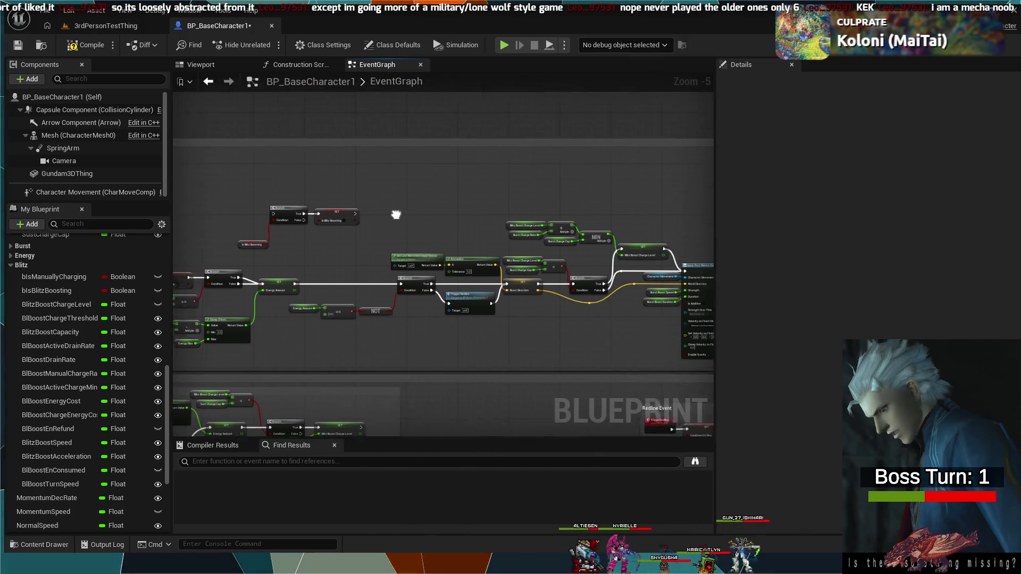
pyautogui.moveTo(570, 186); pyautogui.dragTo(276, 143)
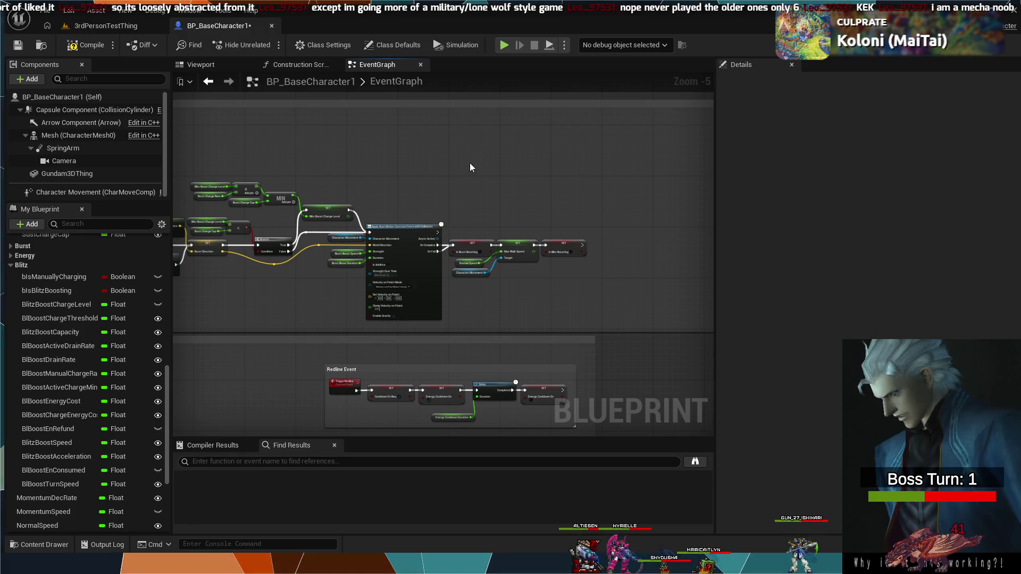
# Step: Review the Burst Boost / Sustained section and the Manual Charge Blitz Boost nodes below
pyautogui.scroll(-1, 472, 221)
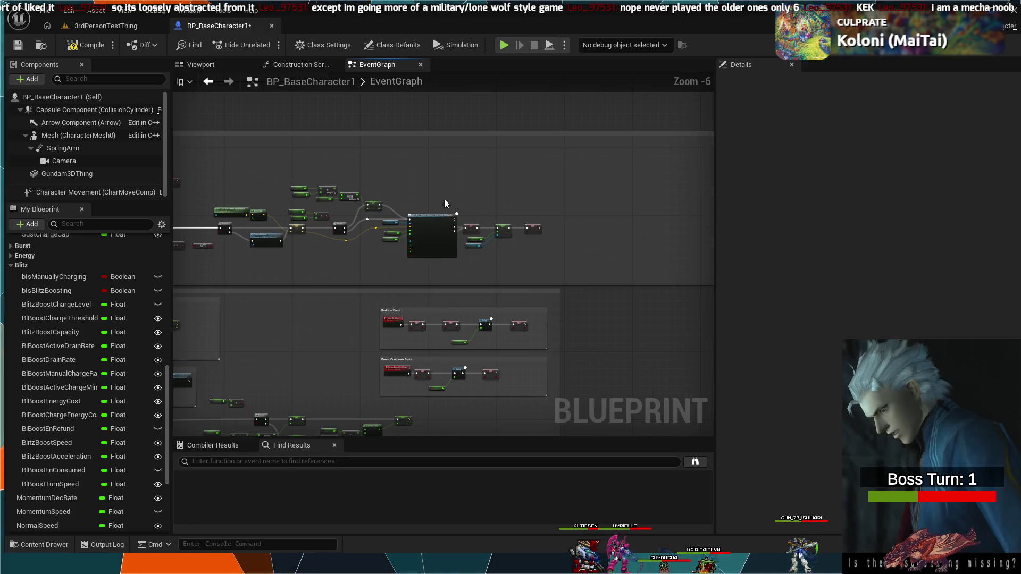
pyautogui.moveTo(444, 199); pyautogui.dragTo(519, 205)
pyautogui.moveTo(312, 164); pyautogui.dragTo(510, 213)
pyautogui.moveTo(638, 224)
pyautogui.mouseDown()
pyautogui.moveTo(531, 171)
pyautogui.moveTo(365, 126)
pyautogui.moveTo(413, 182)
pyautogui.moveTo(473, 195)
pyautogui.mouseUp()
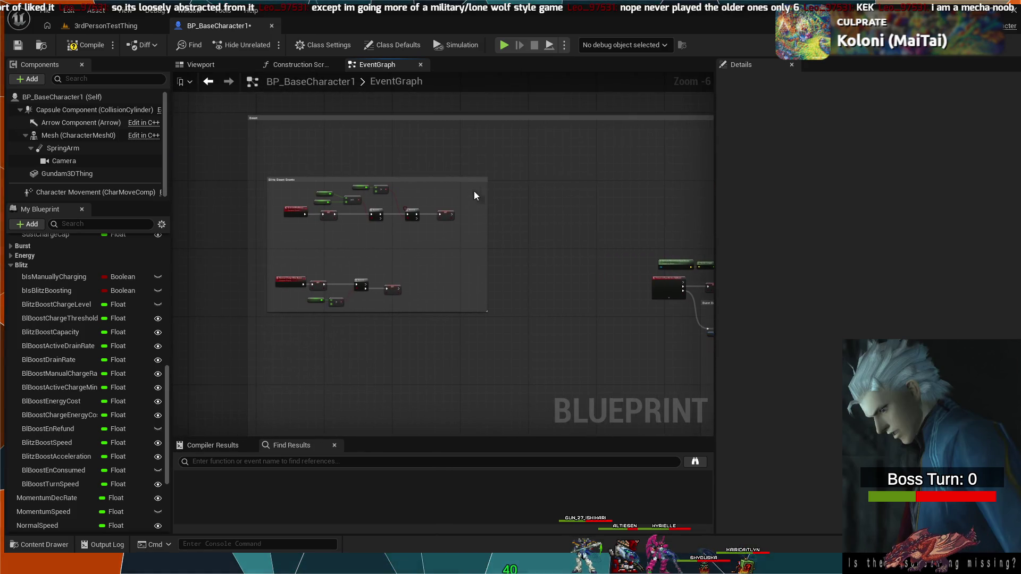
pyautogui.scroll(4, 274, 158)
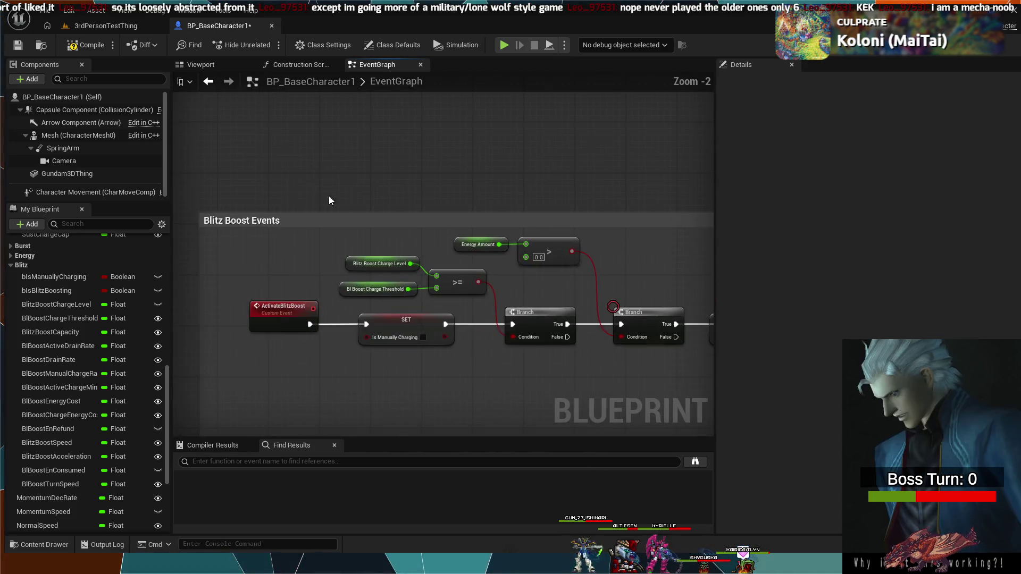
pyautogui.moveTo(329, 200); pyautogui.dragTo(339, 166)
pyautogui.moveTo(440, 371); pyautogui.dragTo(455, 288)
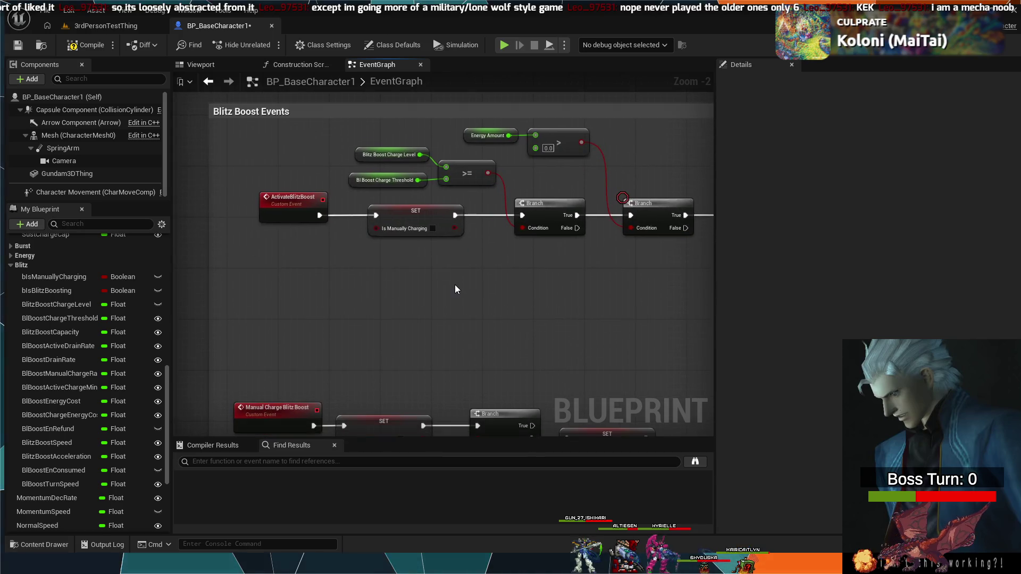
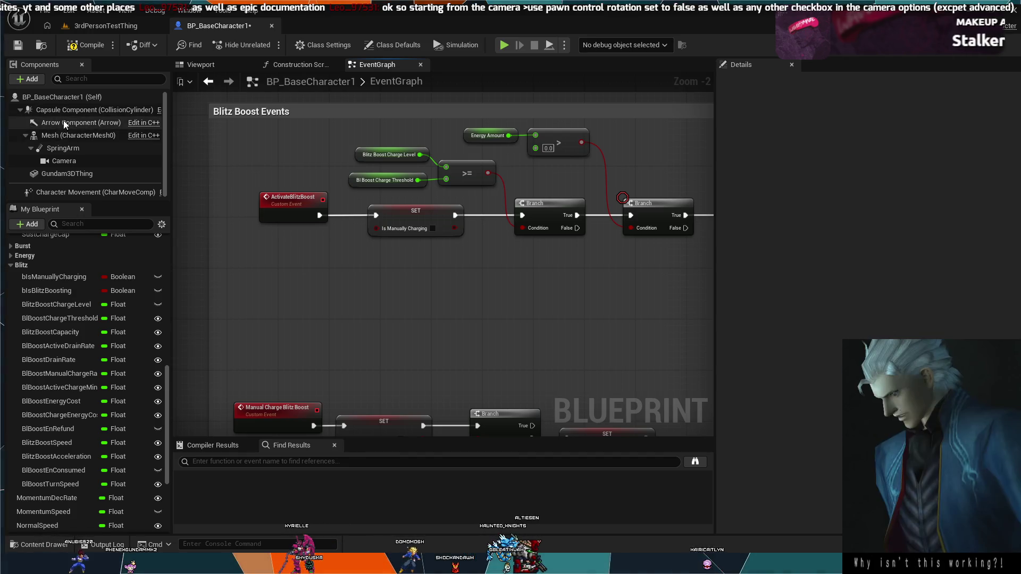
# Step: Turn off Use Pawn Control Rotation on the Camera component, then clear the Details filter
pyautogui.click(78, 160)
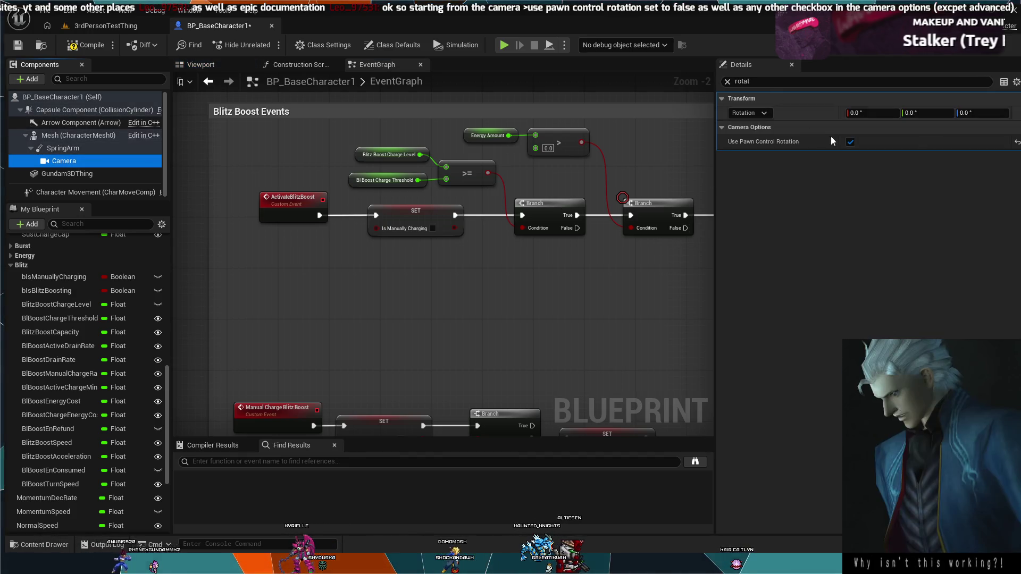
pyautogui.click(850, 142)
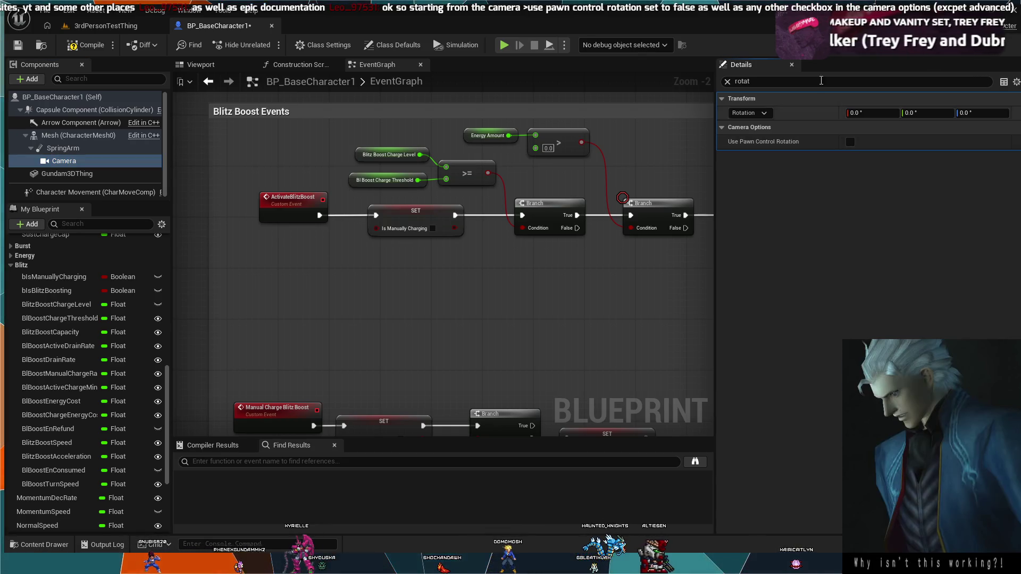
pyautogui.click(784, 80)
pyautogui.press('BackSpace')
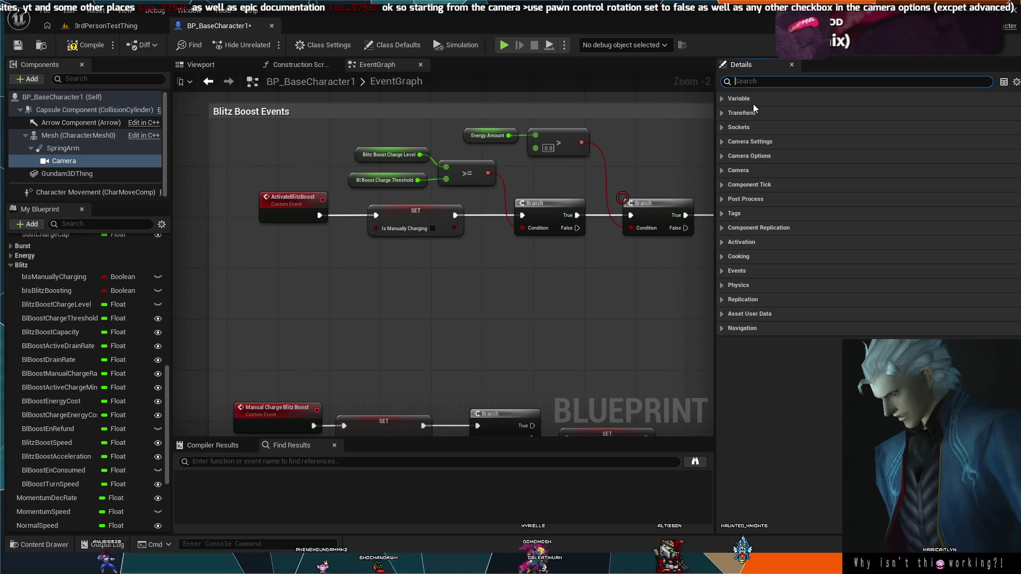
# Step: Expand the Camera's Variable, Transform, Sockets, Camera Settings and Camera Options groups
pyautogui.click(723, 98)
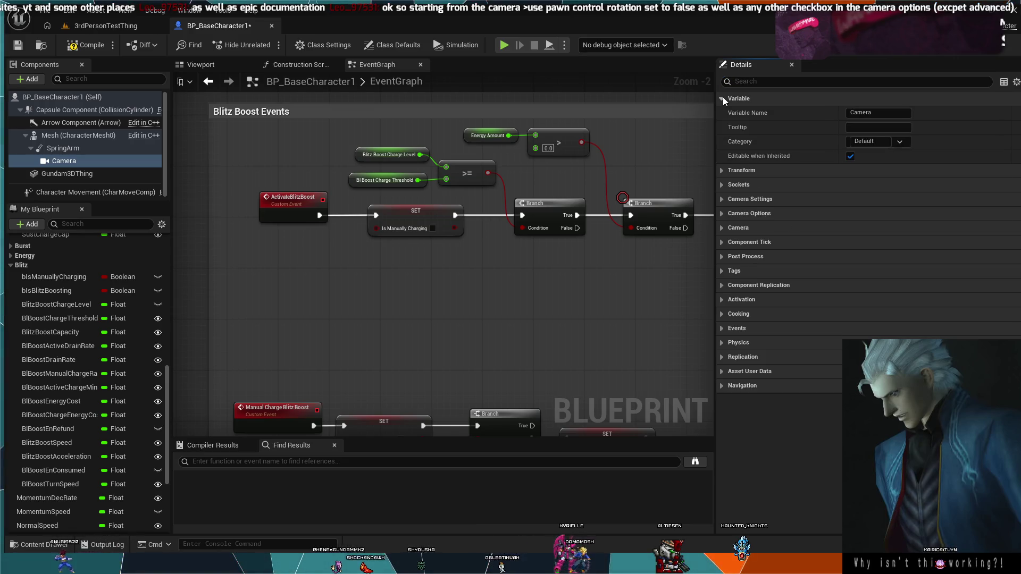
pyautogui.click(721, 171)
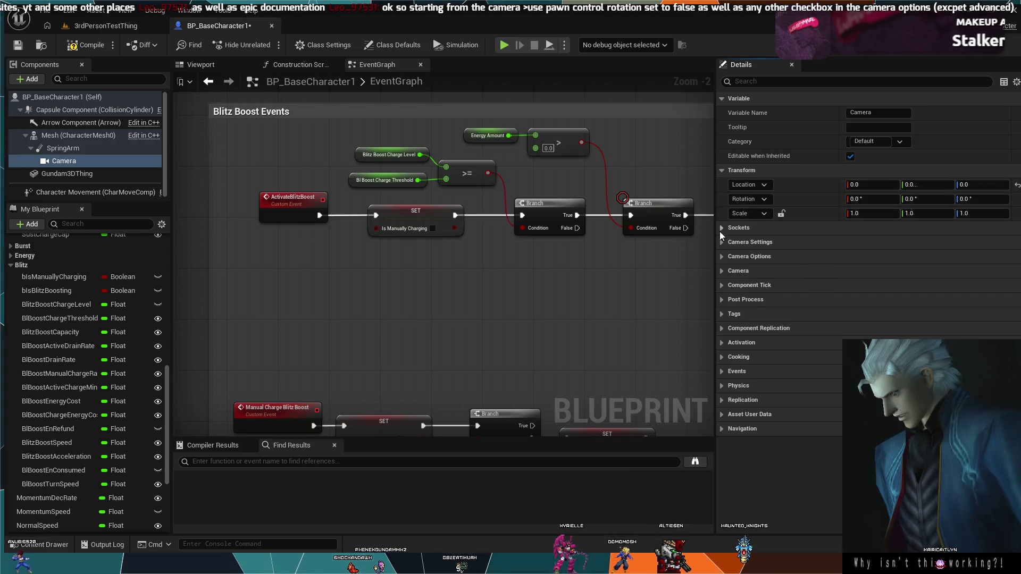
pyautogui.click(720, 229)
pyautogui.click(723, 256)
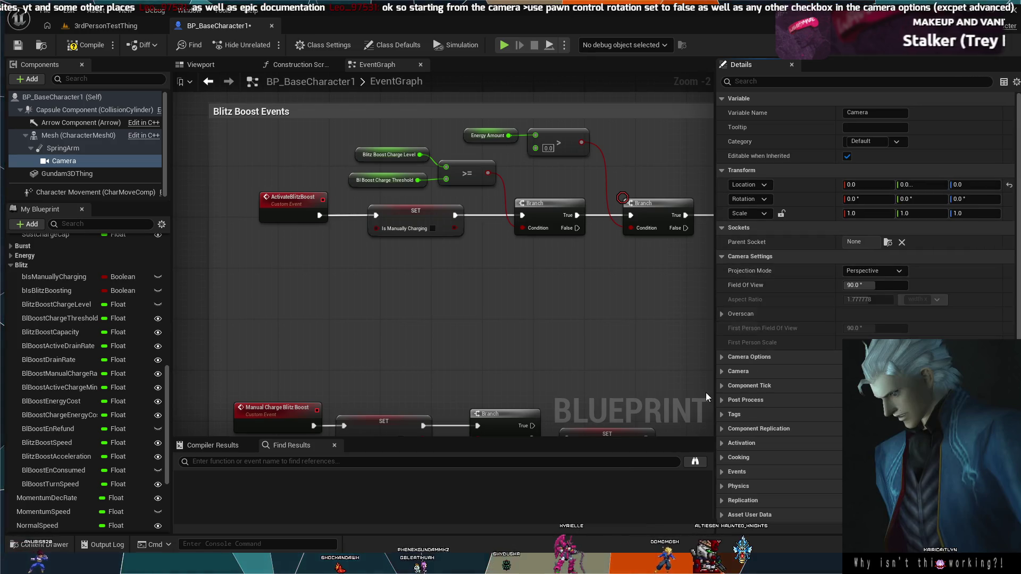
pyautogui.click(722, 358)
# Step: Expand the advanced Camera Options and the advanced Component Tick settings
pyautogui.scroll(-2, 721, 399)
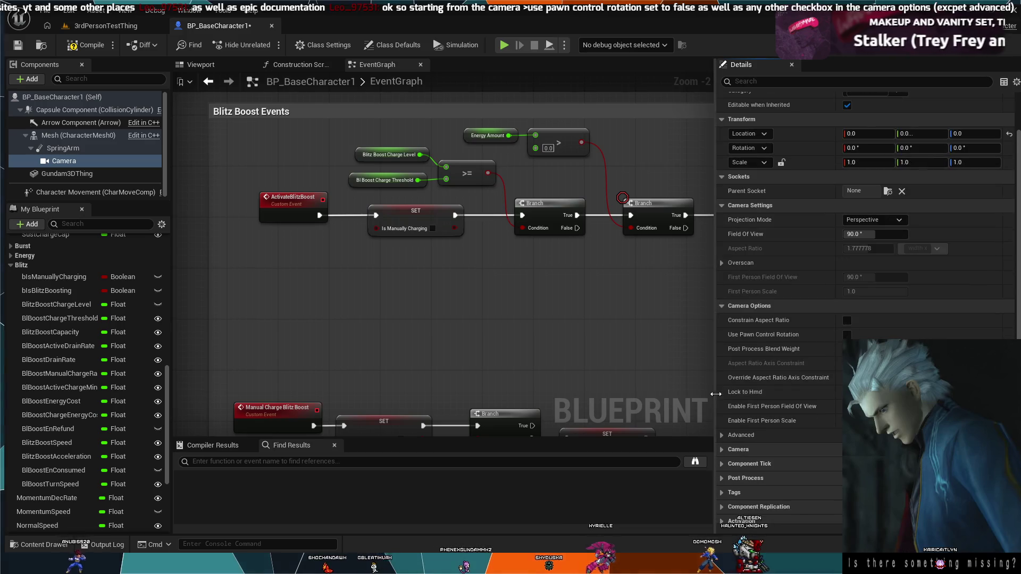
pyautogui.click(722, 419)
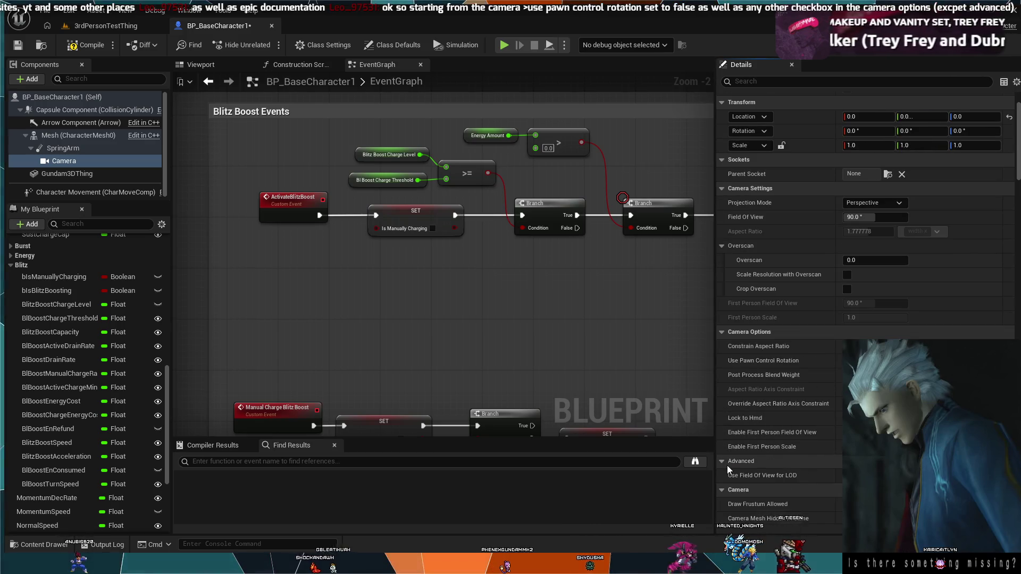
pyautogui.scroll(-4, 725, 465)
pyautogui.scroll(-13, 724, 465)
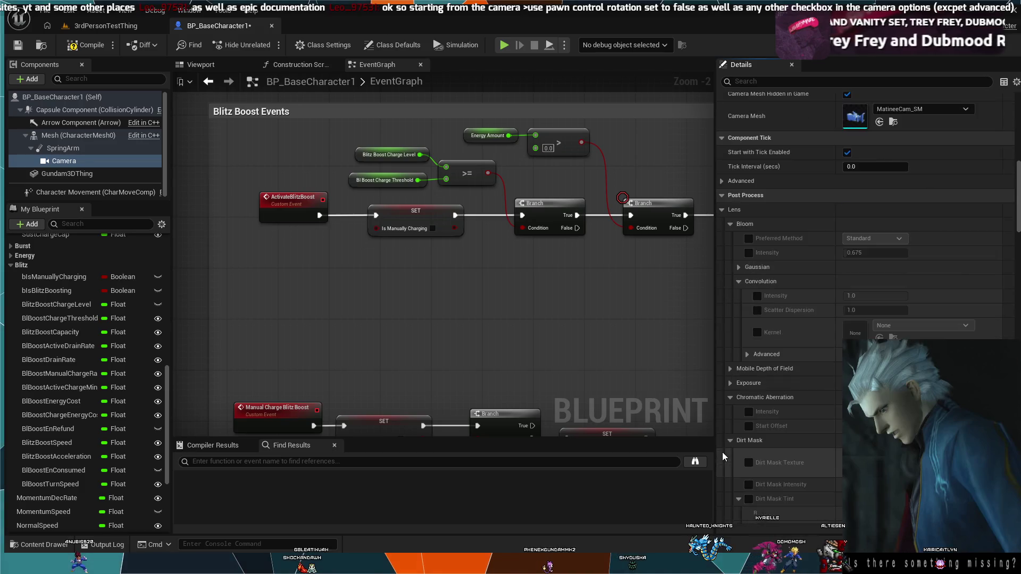
pyautogui.scroll(-15, 734, 442)
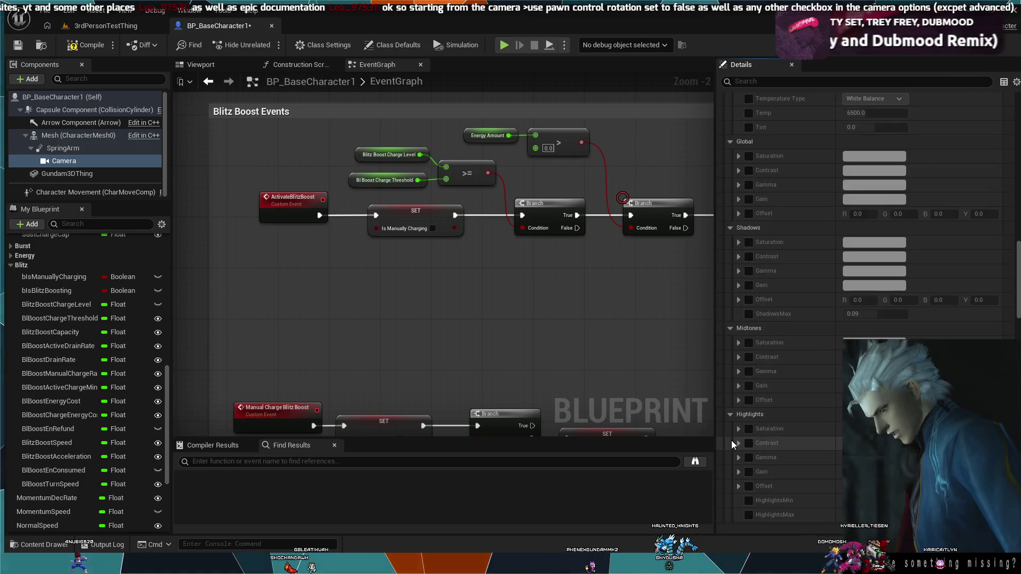
pyautogui.scroll(-15, 729, 433)
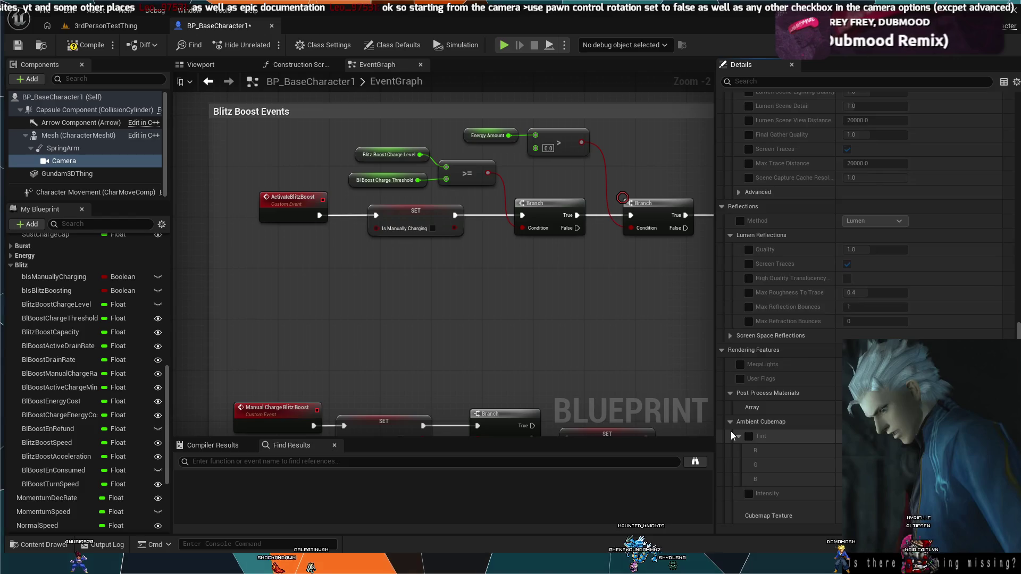
pyautogui.scroll(-3, 732, 432)
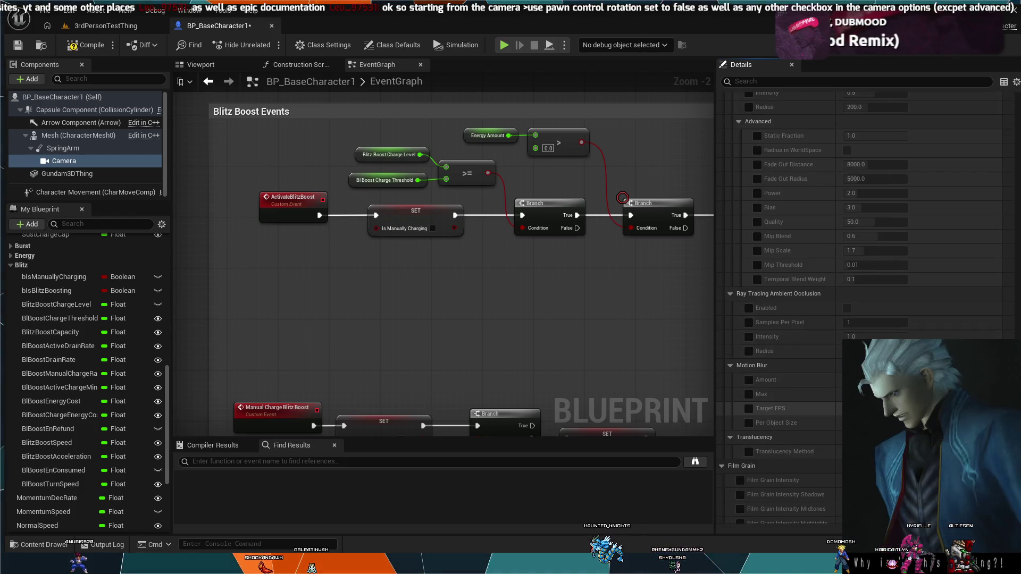
pyautogui.scroll(20, 745, 319)
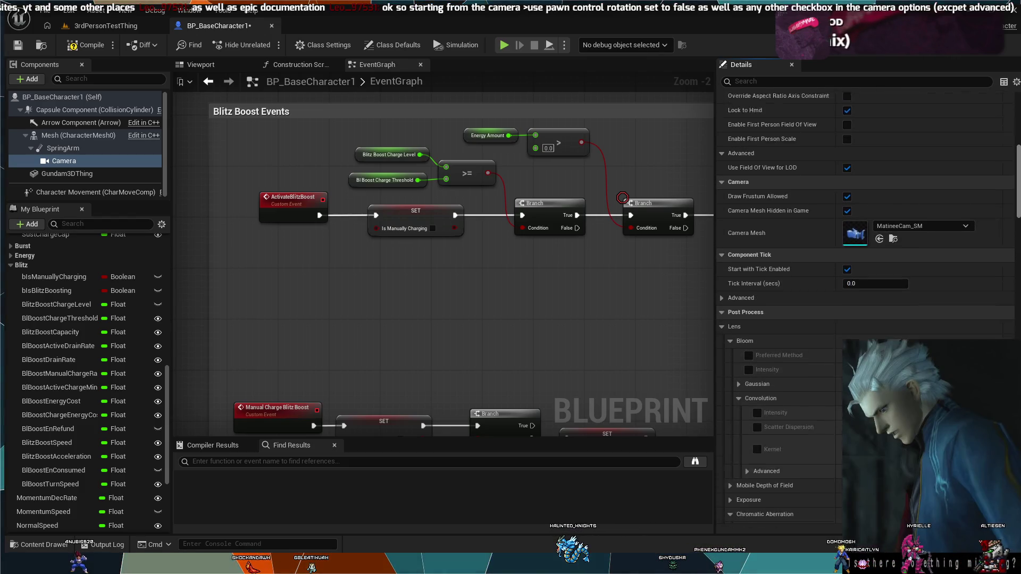
pyautogui.click(723, 314)
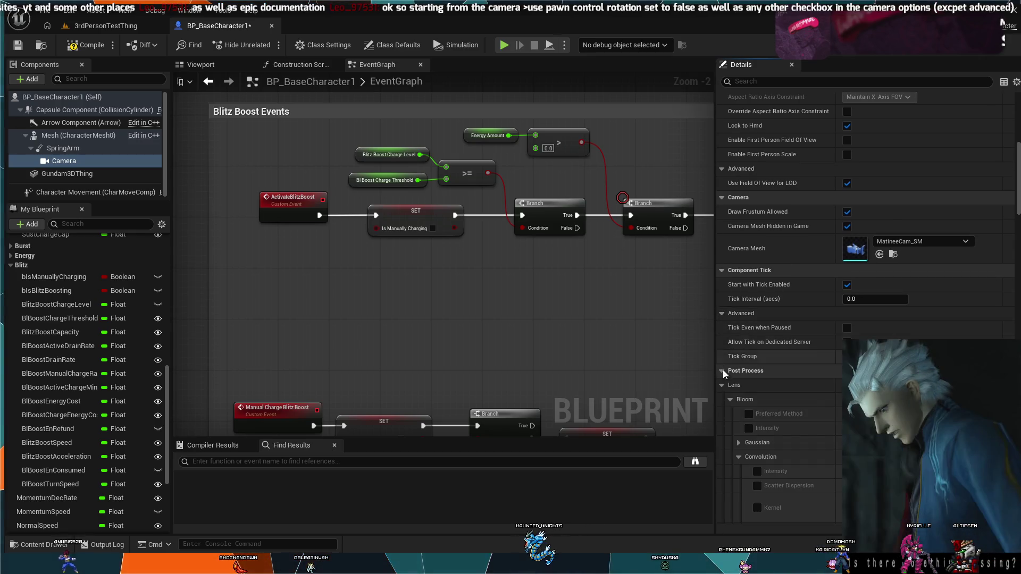
pyautogui.scroll(-3, 722, 369)
# Step: Collapse Post Process and scroll through the Camera's Details to review Lock to Hmd
pyautogui.click(722, 285)
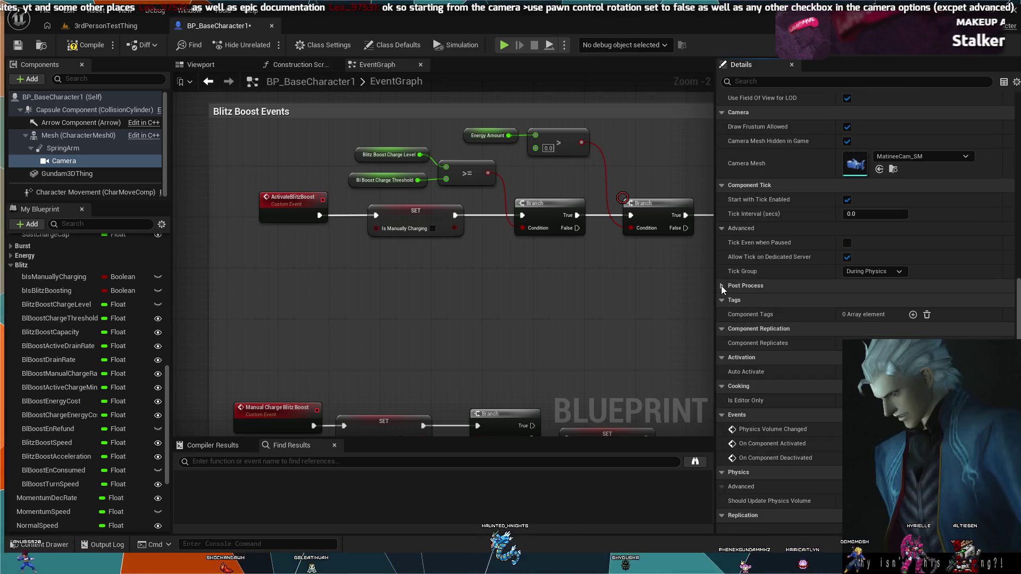
pyautogui.scroll(2, 768, 327)
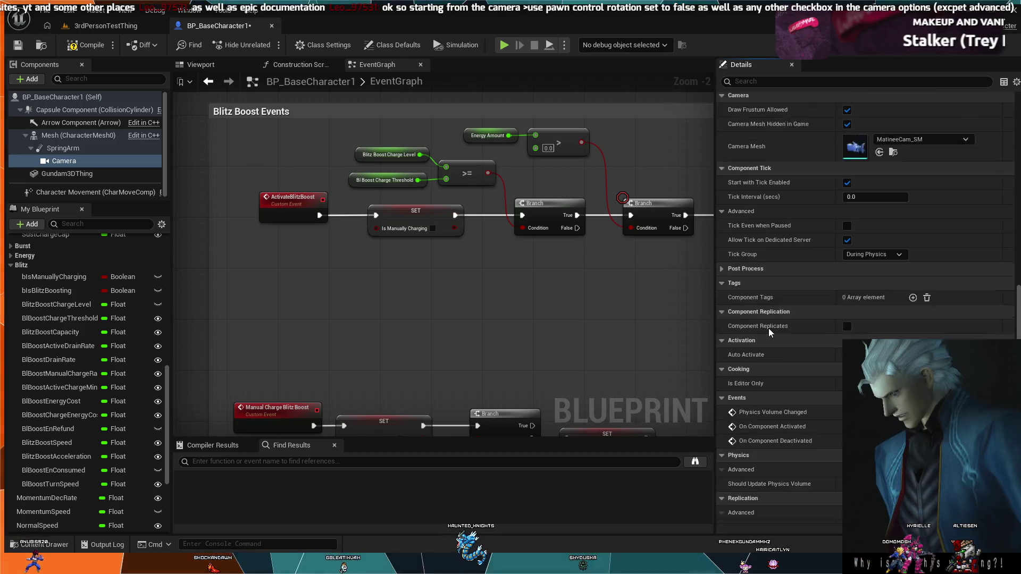
pyautogui.scroll(9, 769, 330)
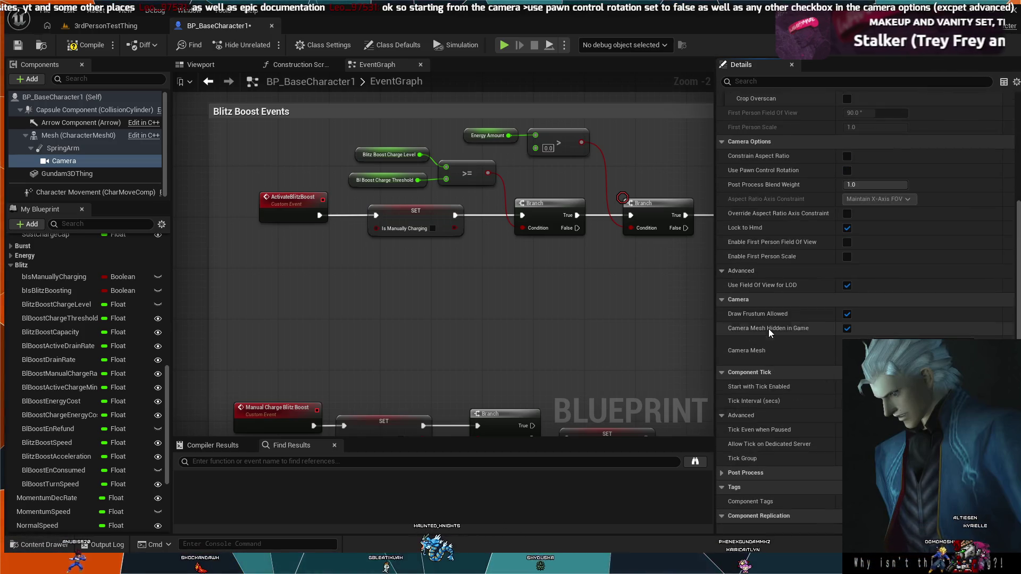
pyautogui.scroll(7, 770, 329)
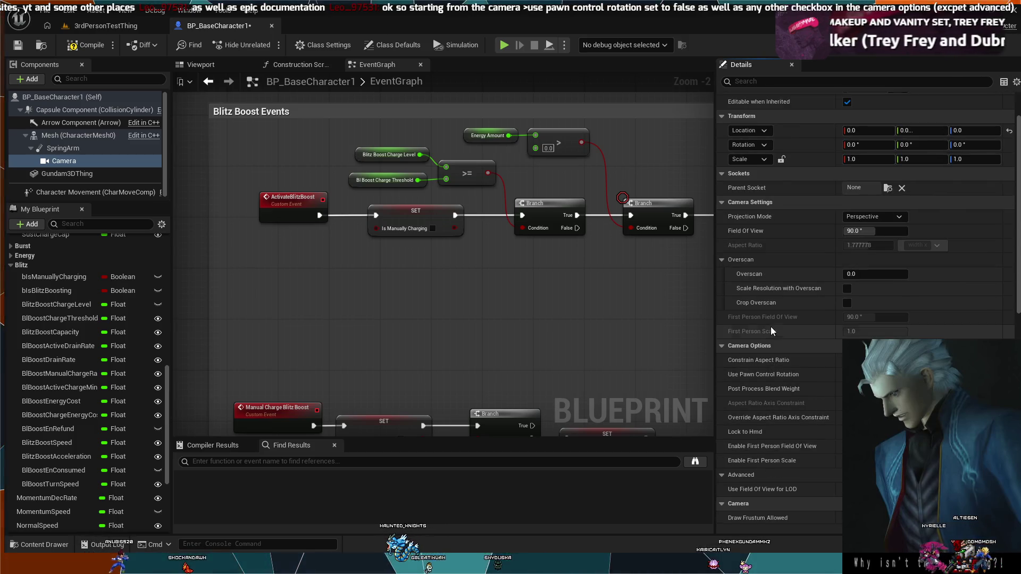
pyautogui.scroll(-3, 771, 326)
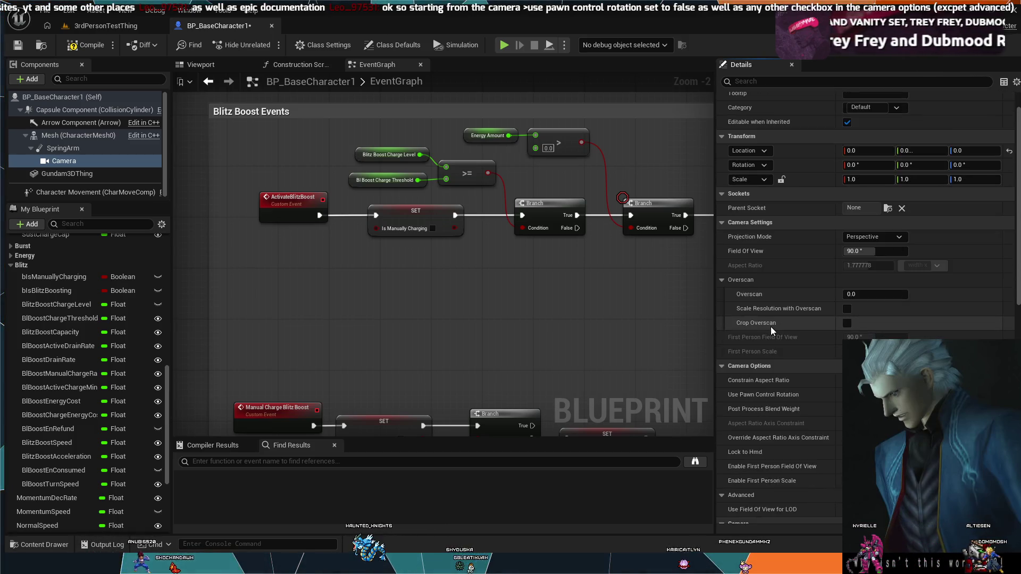
pyautogui.scroll(-2, 771, 327)
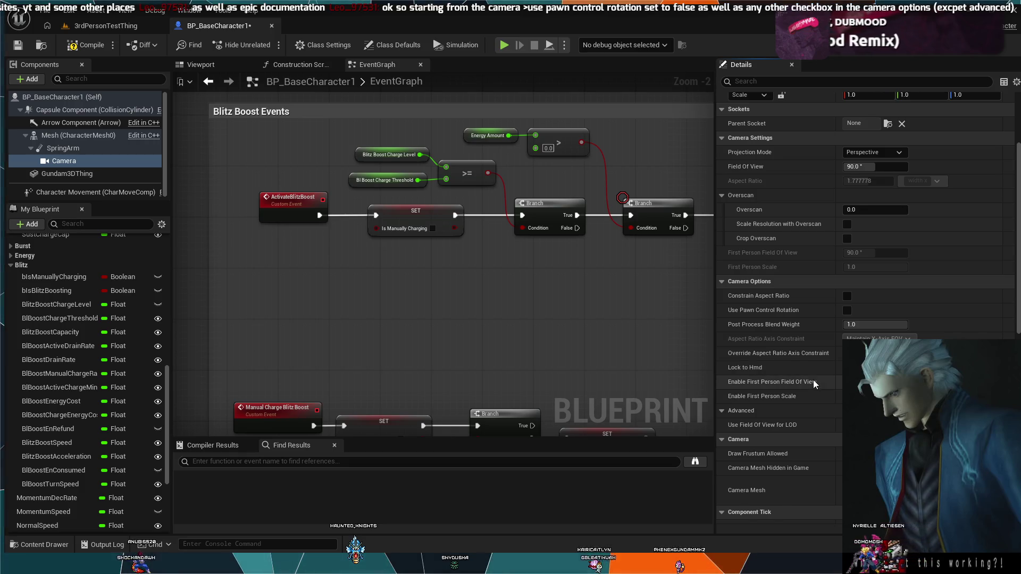
pyautogui.scroll(-2, 812, 380)
pyautogui.scroll(-5, 813, 379)
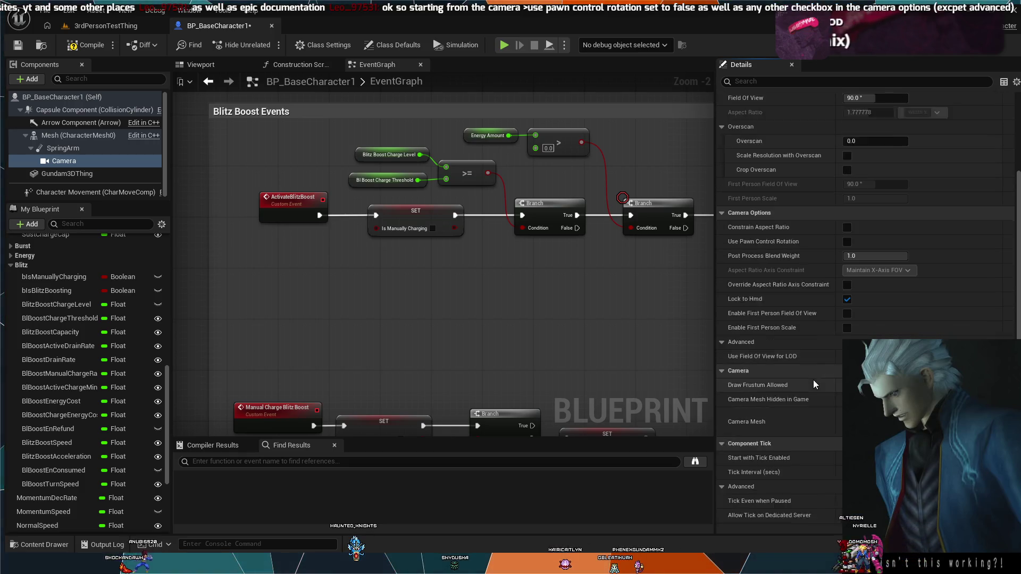
pyautogui.scroll(-6, 812, 382)
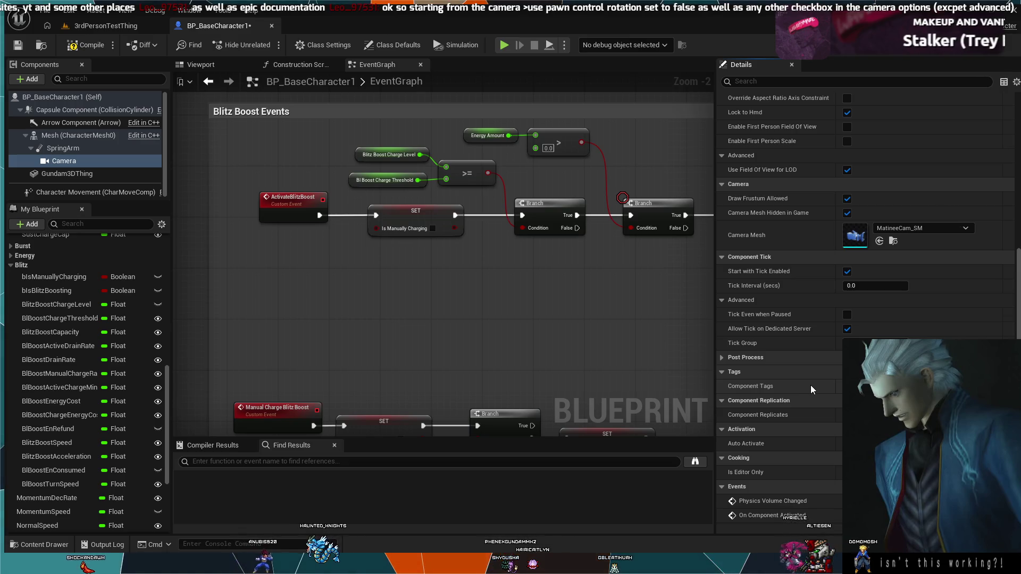
pyautogui.scroll(3, 807, 387)
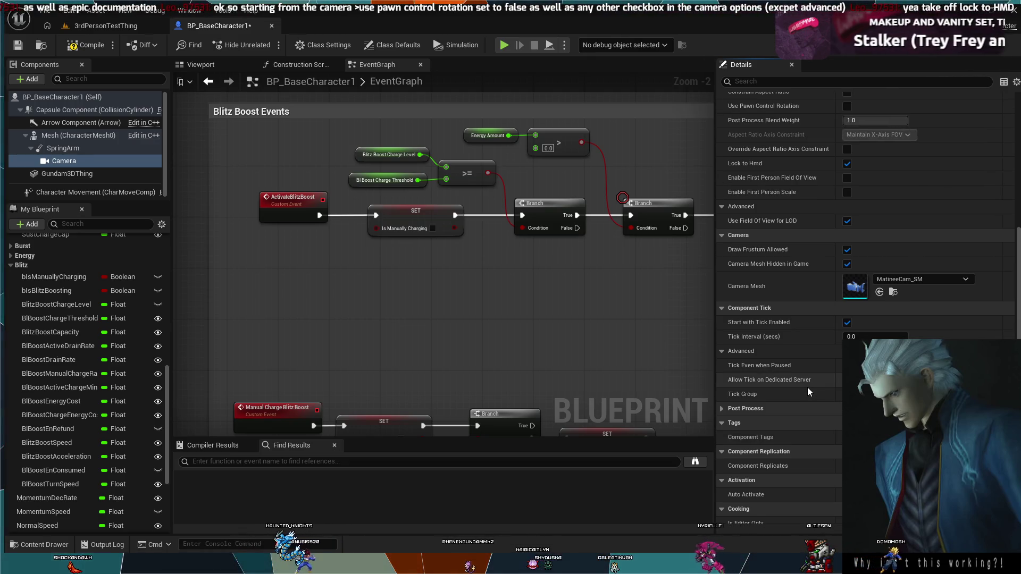
pyautogui.scroll(10, 799, 274)
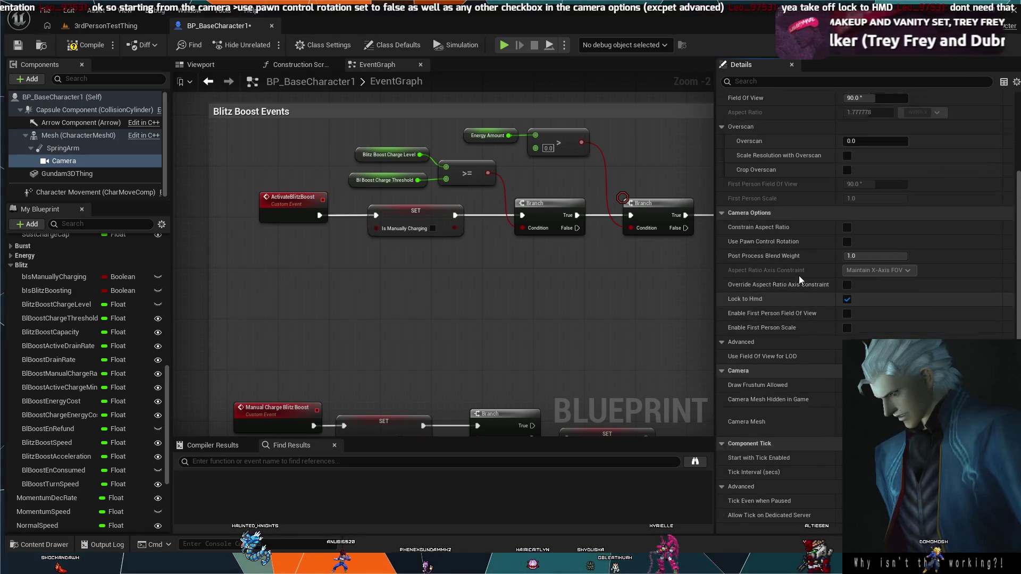
pyautogui.scroll(2, 799, 276)
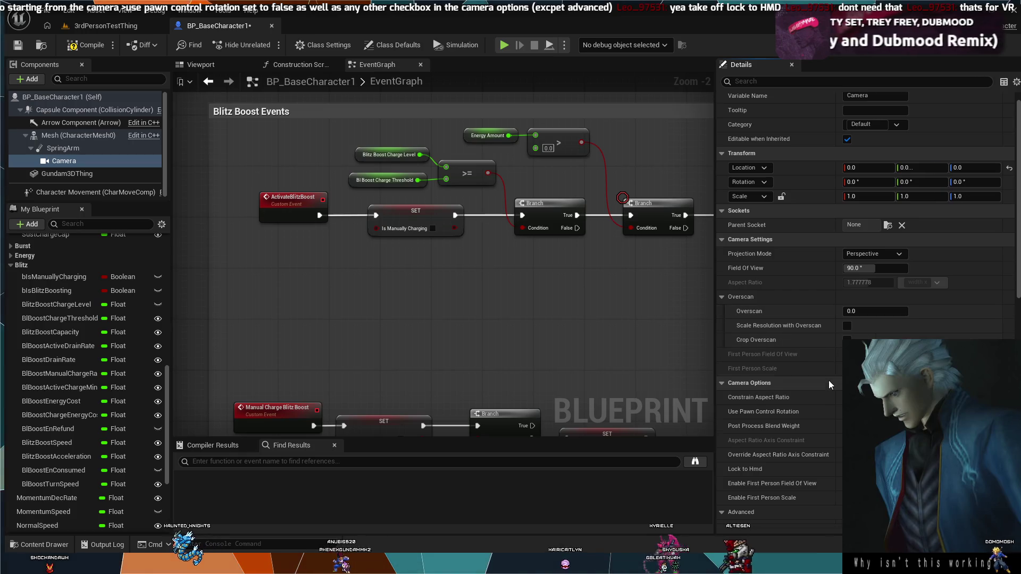
pyautogui.scroll(-3, 828, 381)
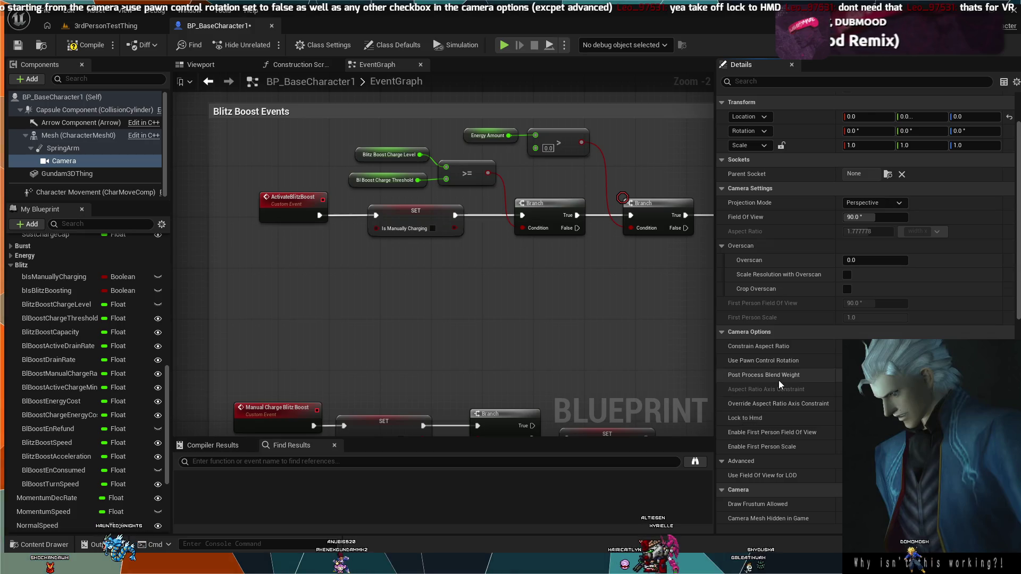
pyautogui.scroll(-8, 779, 381)
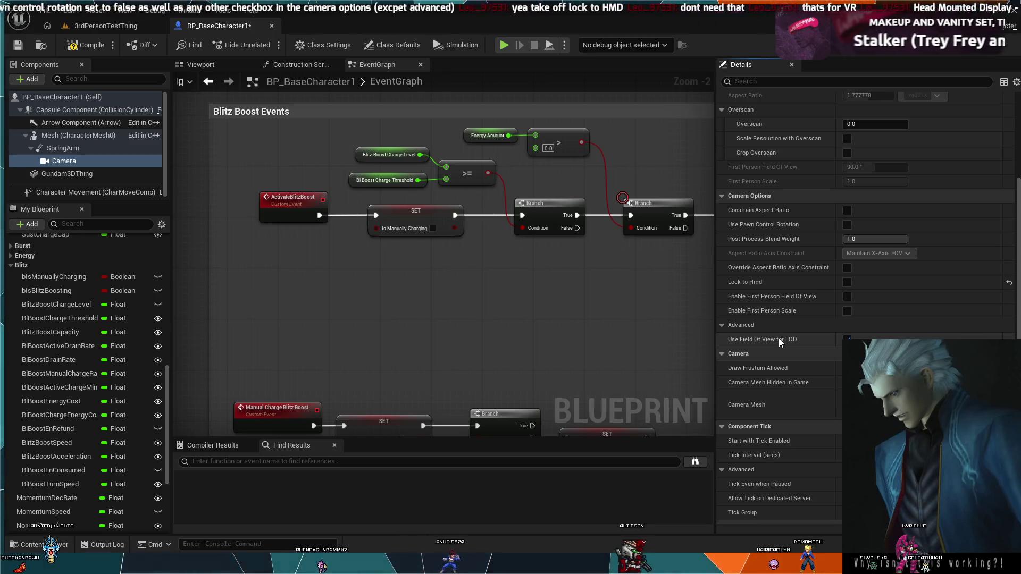
pyautogui.scroll(-1, 782, 338)
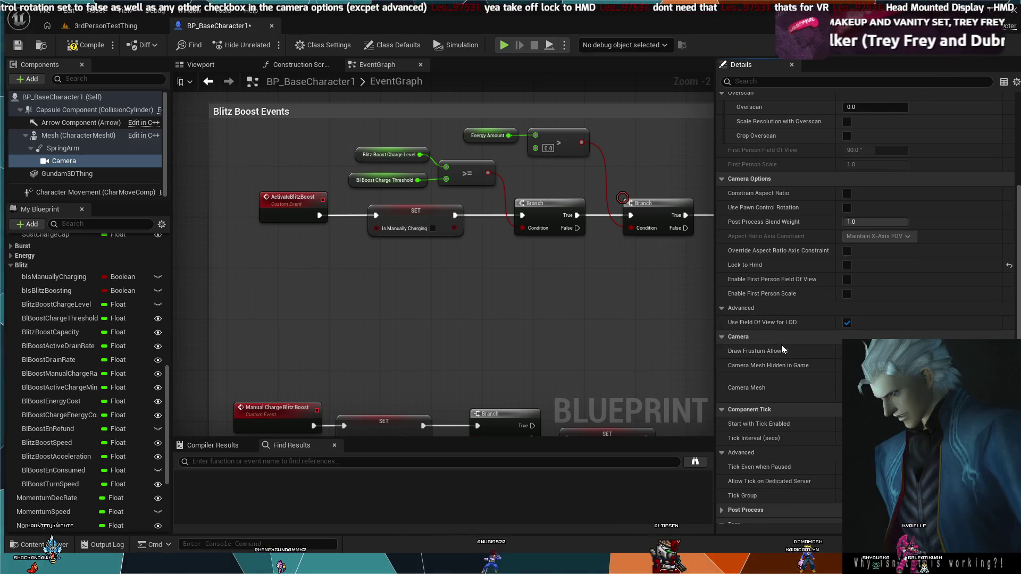
pyautogui.scroll(-1, 781, 345)
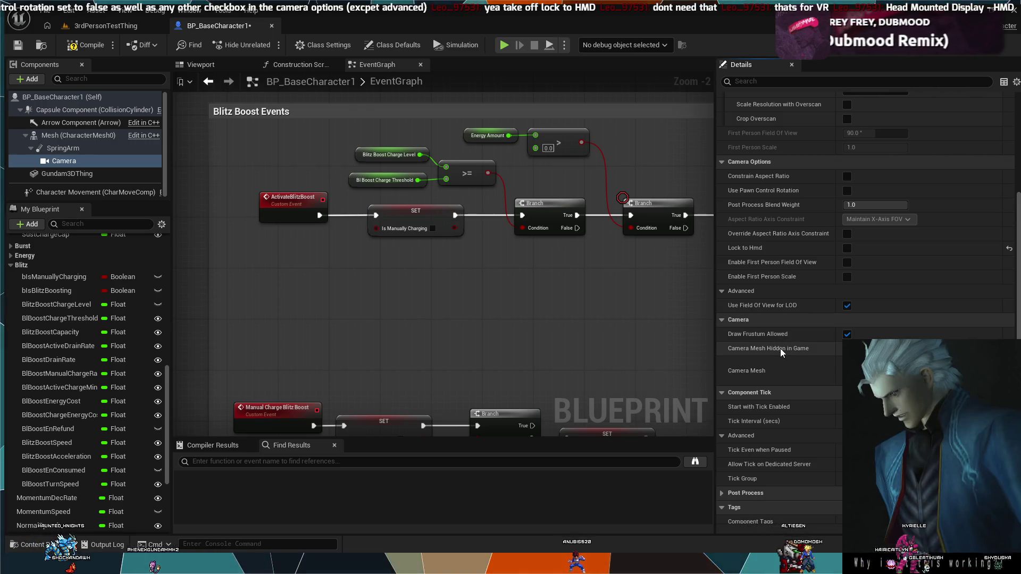
pyautogui.scroll(-4, 780, 370)
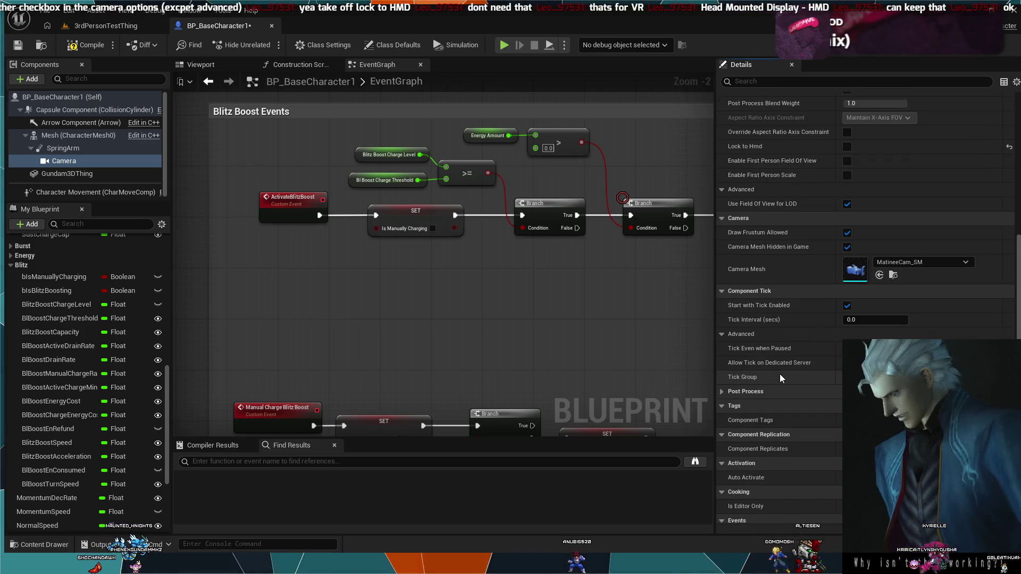
pyautogui.scroll(3, 780, 375)
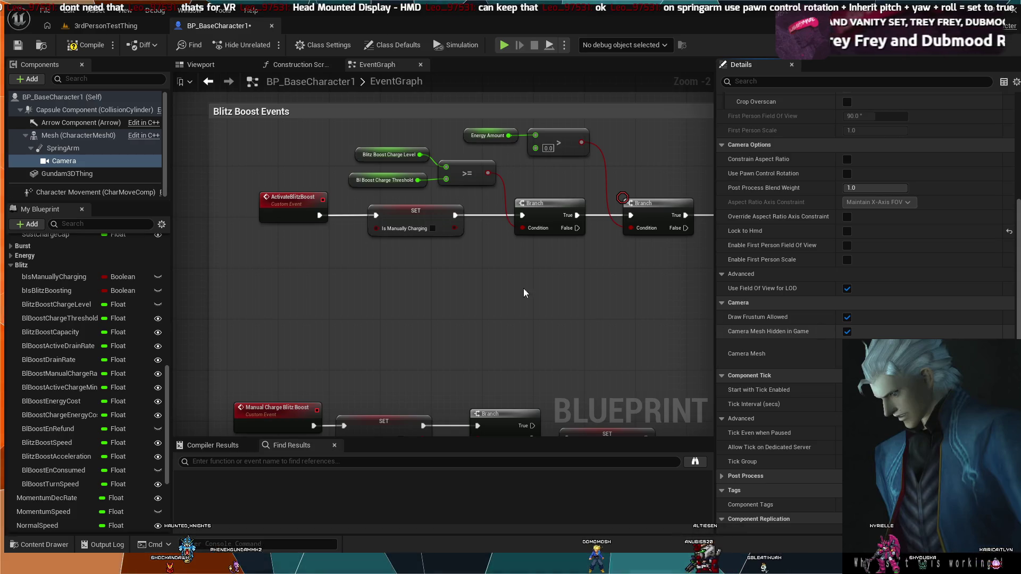
# Step: Select the SpringArm and make it use pawn control rotation
pyautogui.click(63, 148)
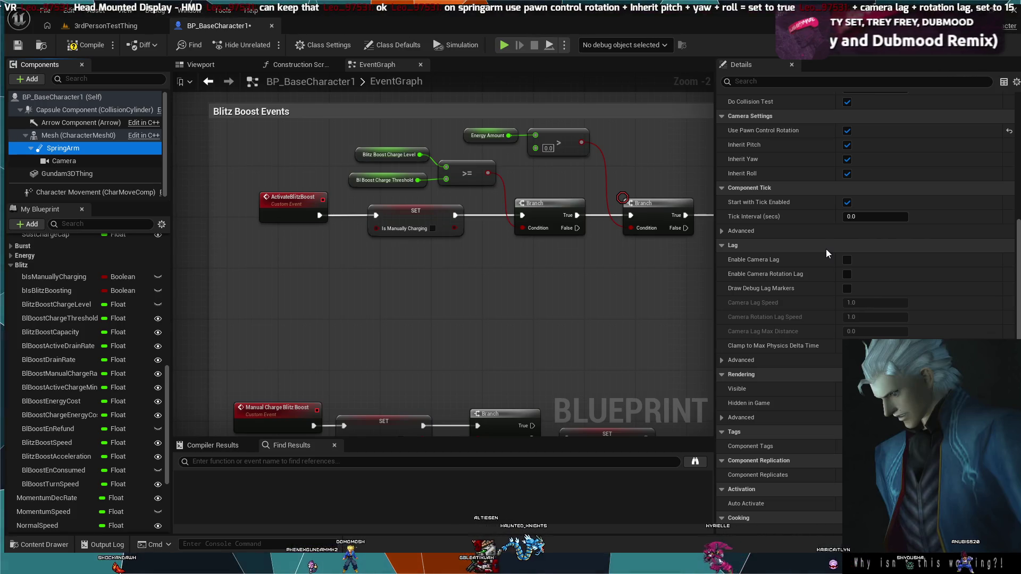
pyautogui.scroll(1, 827, 254)
pyautogui.scroll(2, 824, 256)
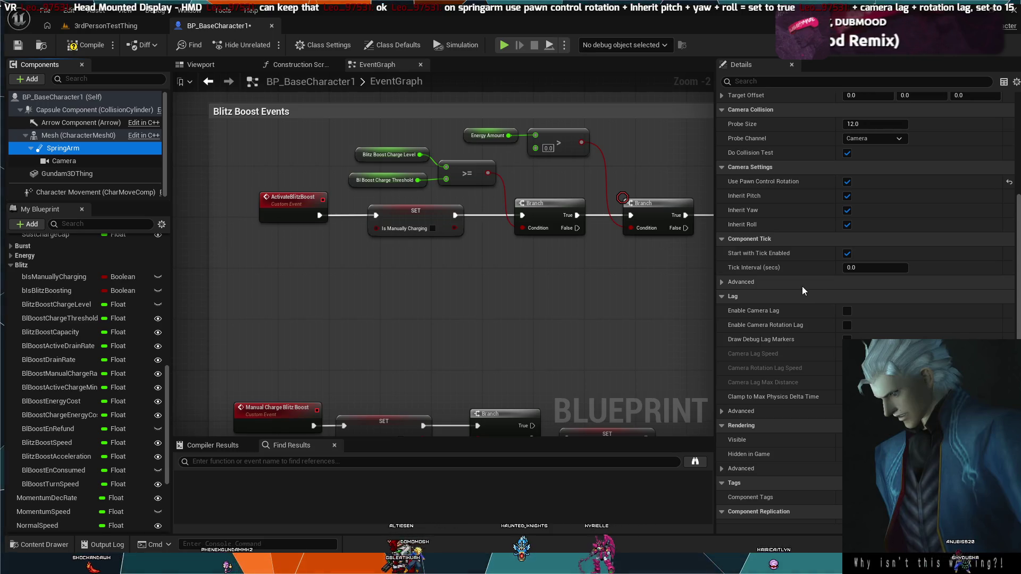
pyautogui.click(777, 82)
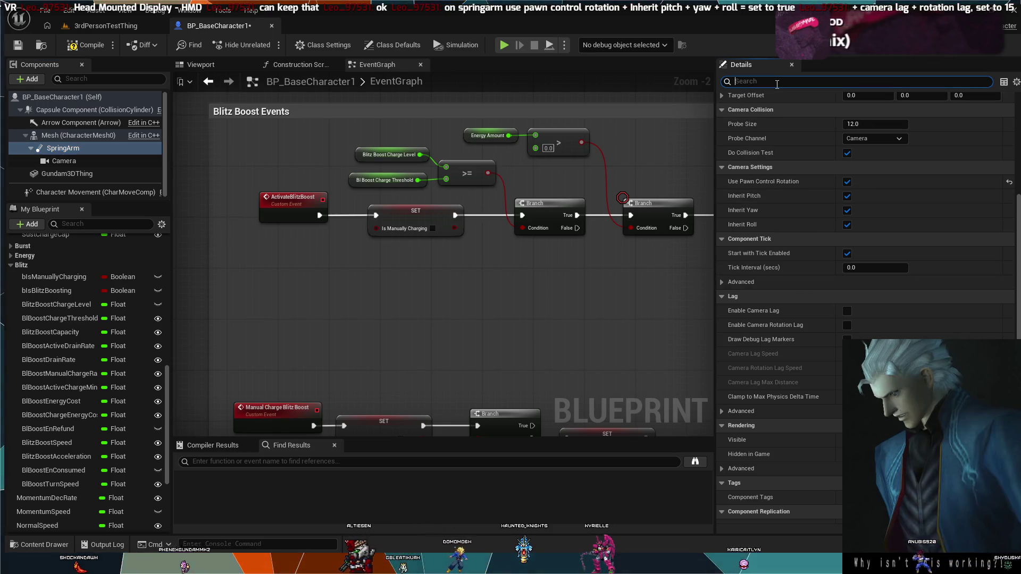
# Step: Enable camera lag and camera rotation lag, with camera lag speed 15
pyautogui.click(846, 312)
pyautogui.click(847, 325)
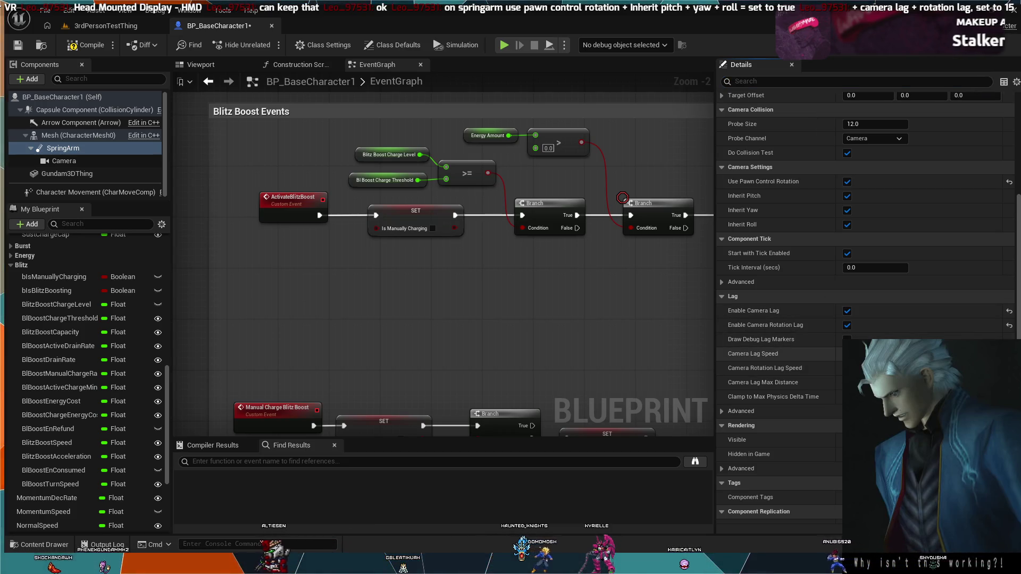
pyautogui.scroll(-1, 851, 354)
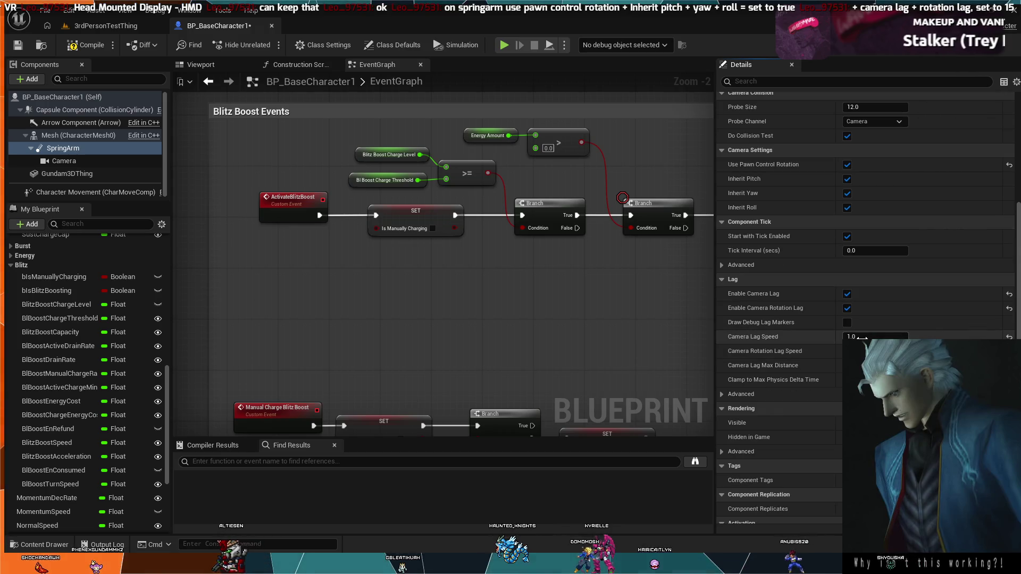
pyautogui.moveTo(866, 336); pyautogui.dragTo(861, 336)
pyautogui.write('15')
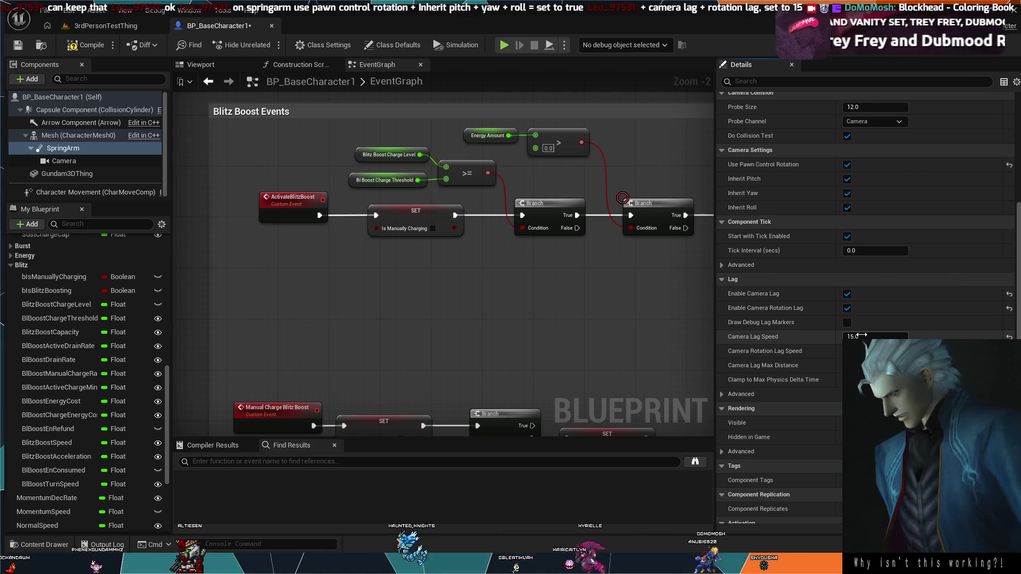
pyautogui.click(741, 394)
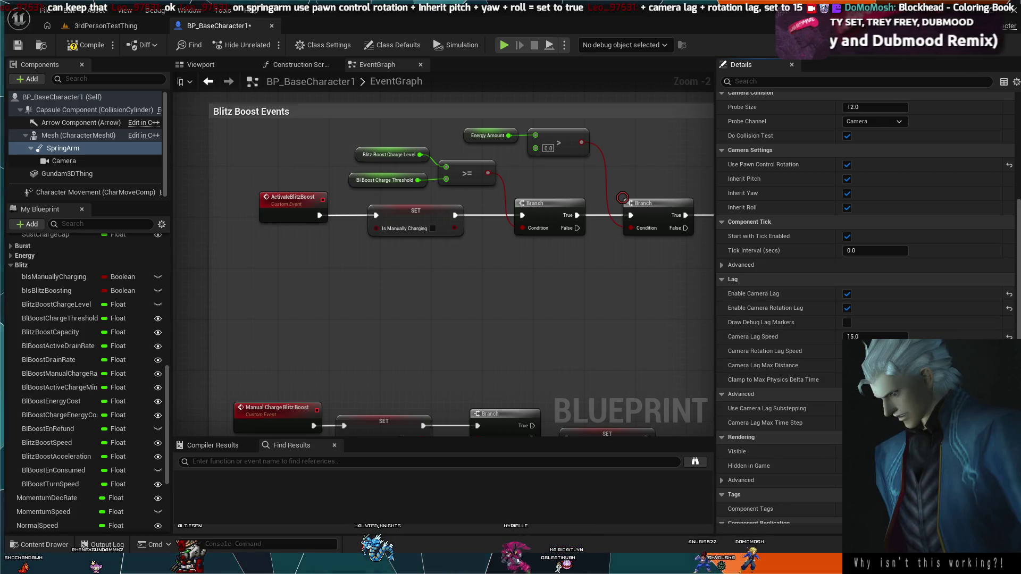
pyautogui.click(741, 394)
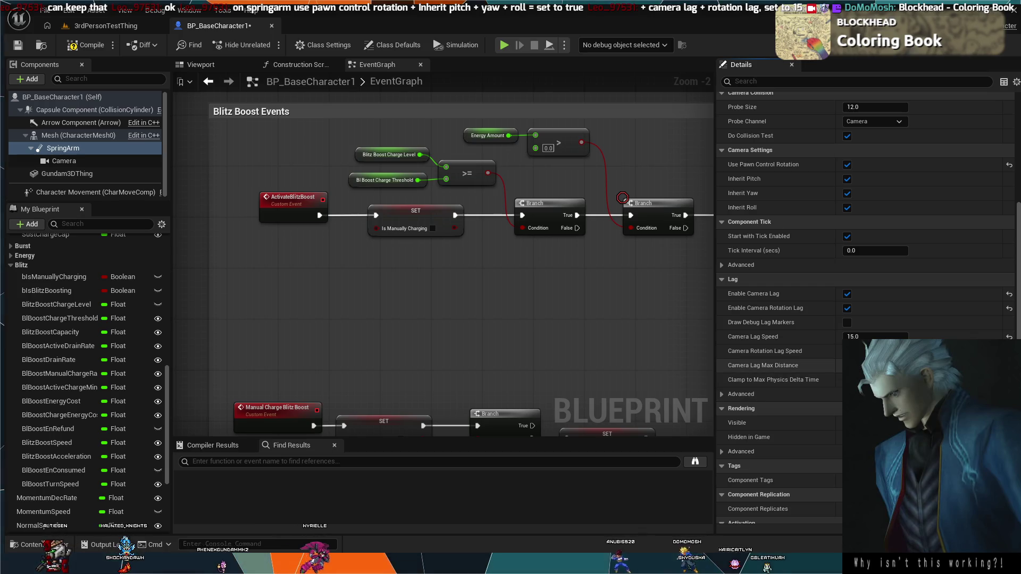
# Step: Play-test the 3rdPersonTestThing level, then return to the BP_BaseCharacter1 blueprint
pyautogui.click(91, 26)
pyautogui.click(271, 46)
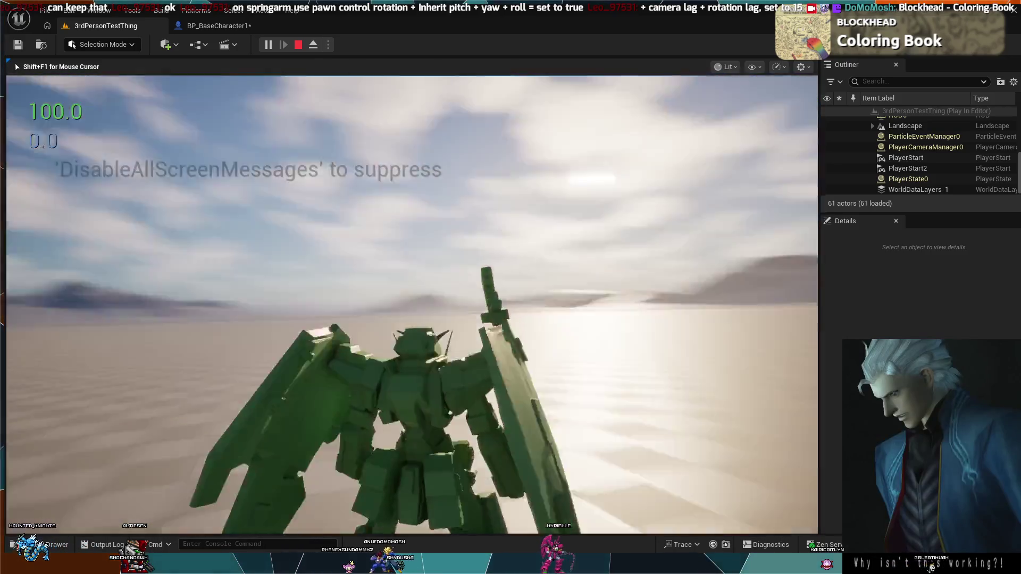
pyautogui.press('Escape')
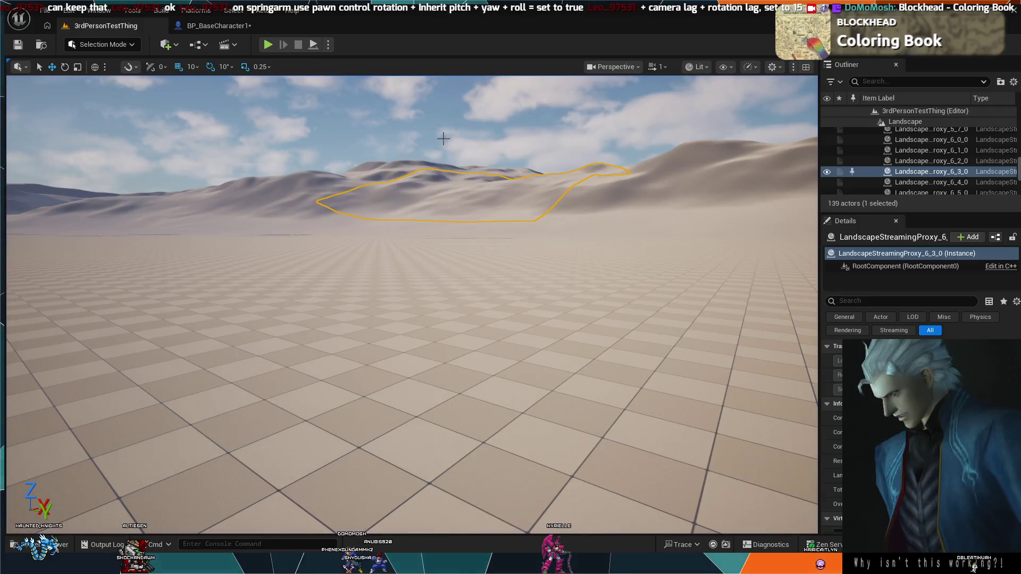
pyautogui.click(187, 25)
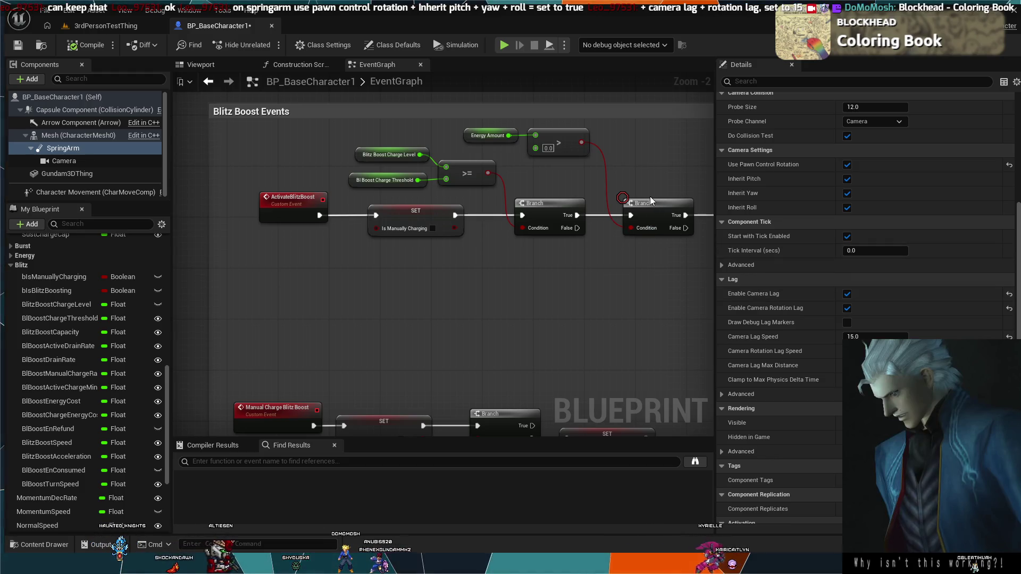
# Step: Run a second play test of the level and go back to BP_BaseCharacter1
pyautogui.click(112, 26)
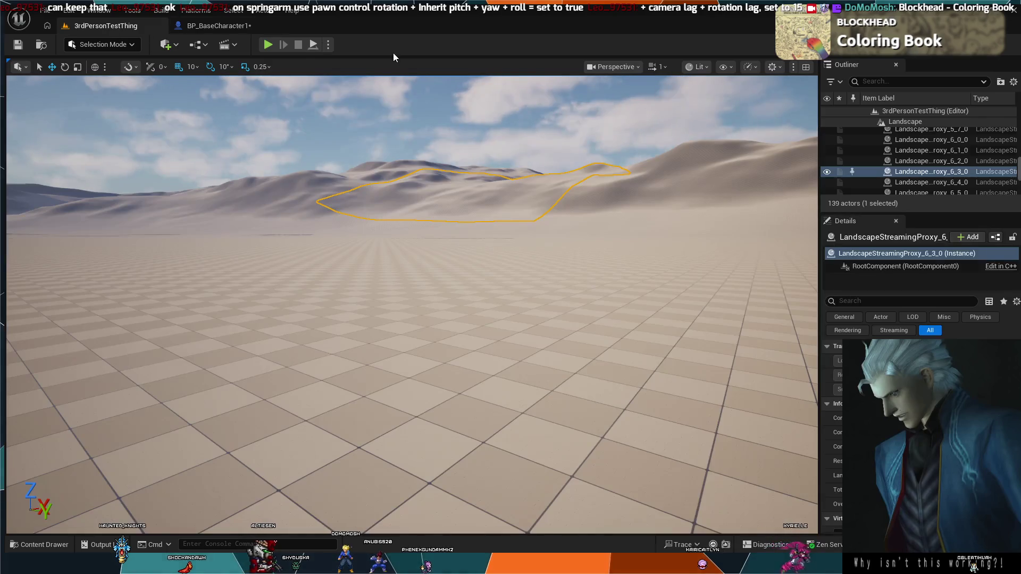
pyautogui.click(268, 44)
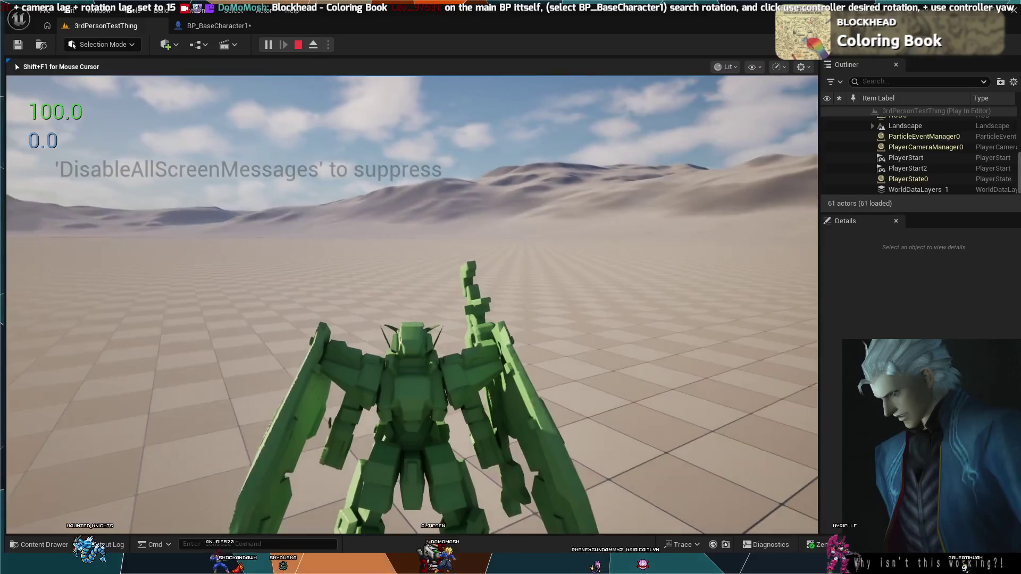
pyautogui.press('Escape')
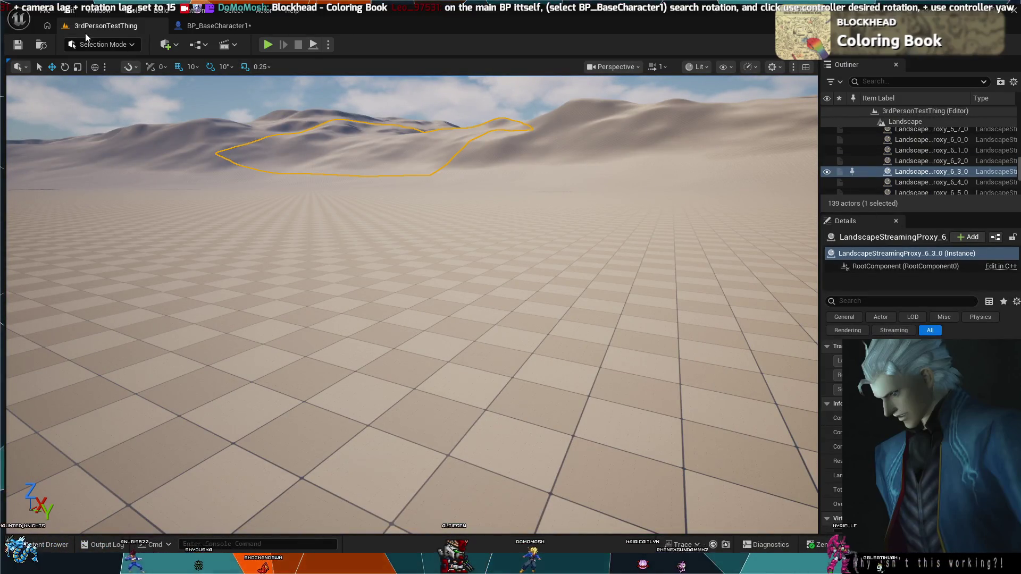
pyautogui.click(182, 26)
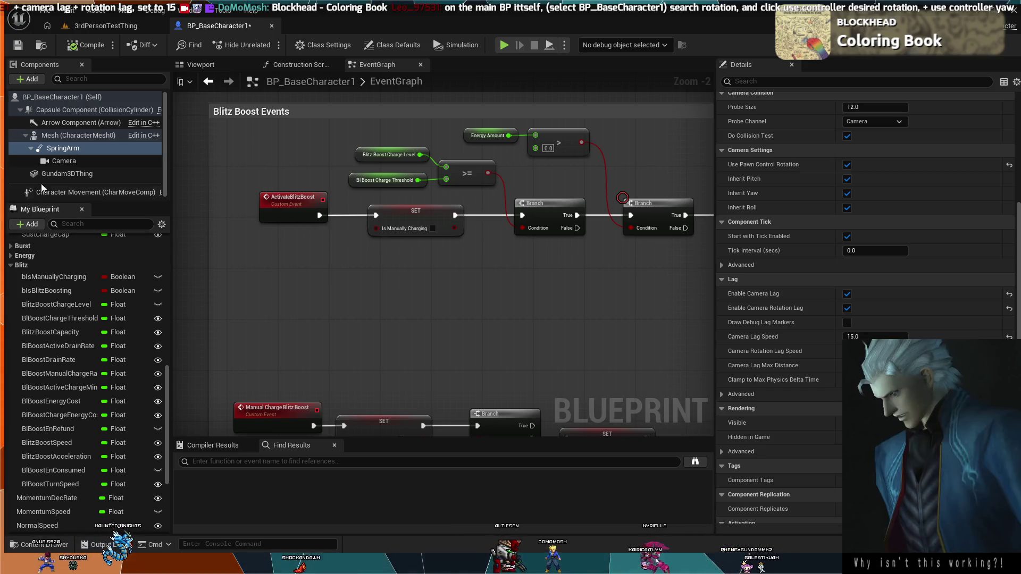
# Step: Show BP_BaseCharacter1's Class Defaults filtered by 'rotation' in the Details panel
pyautogui.click(64, 97)
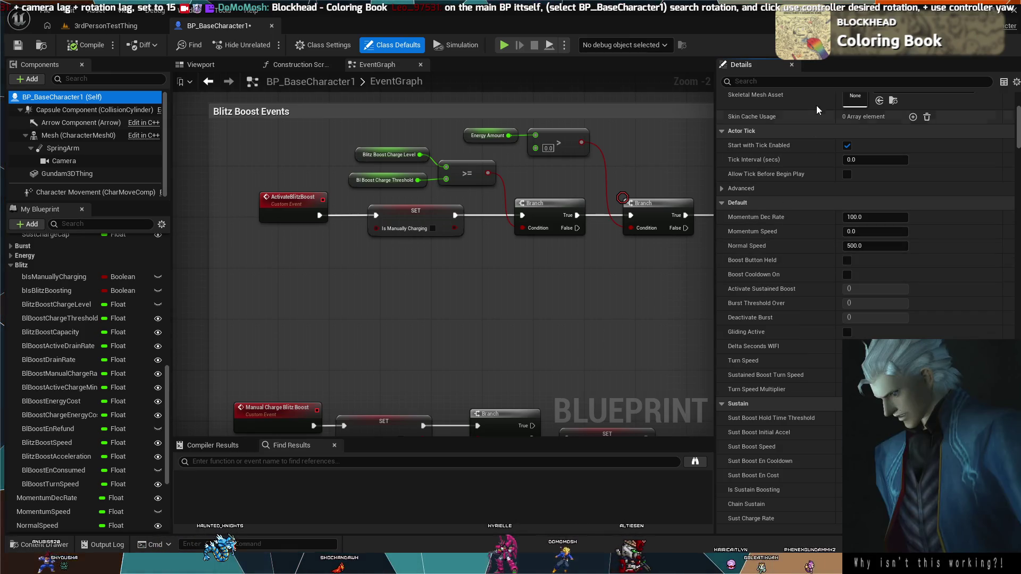
pyautogui.click(815, 82)
pyautogui.write('rotat')
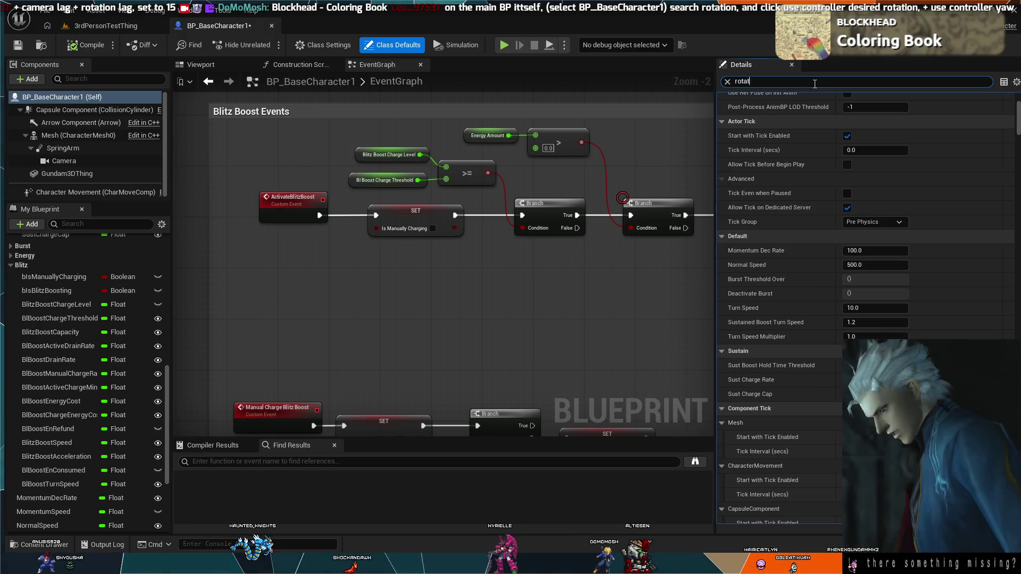
pyautogui.write('ion')
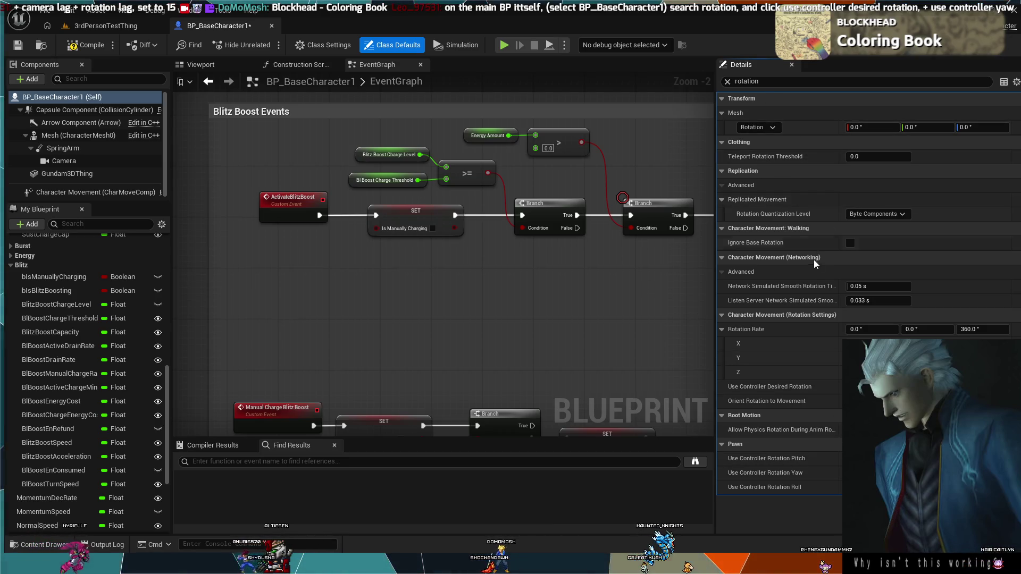
pyautogui.click(111, 28)
pyautogui.click(266, 44)
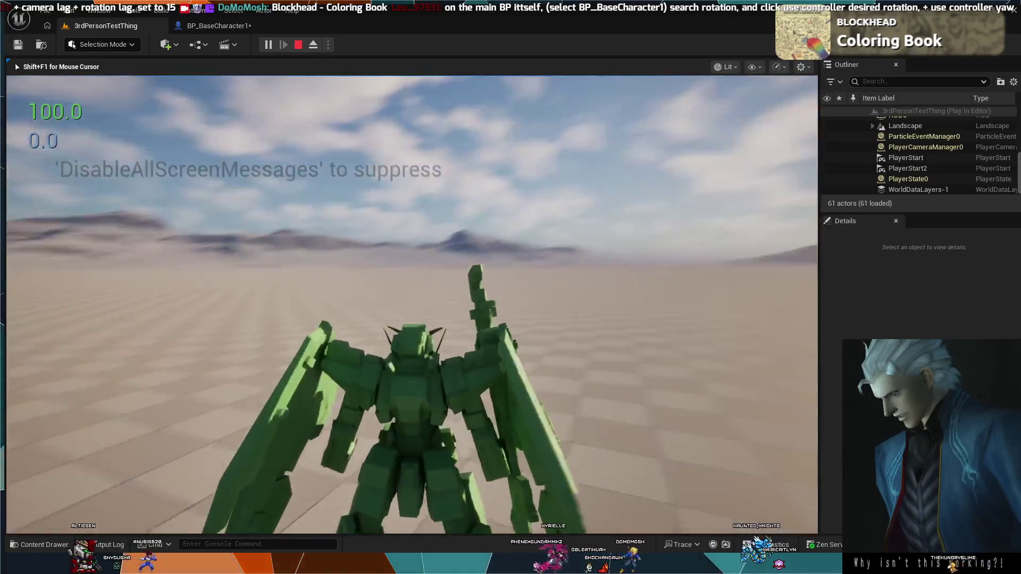
pyautogui.press('Escape')
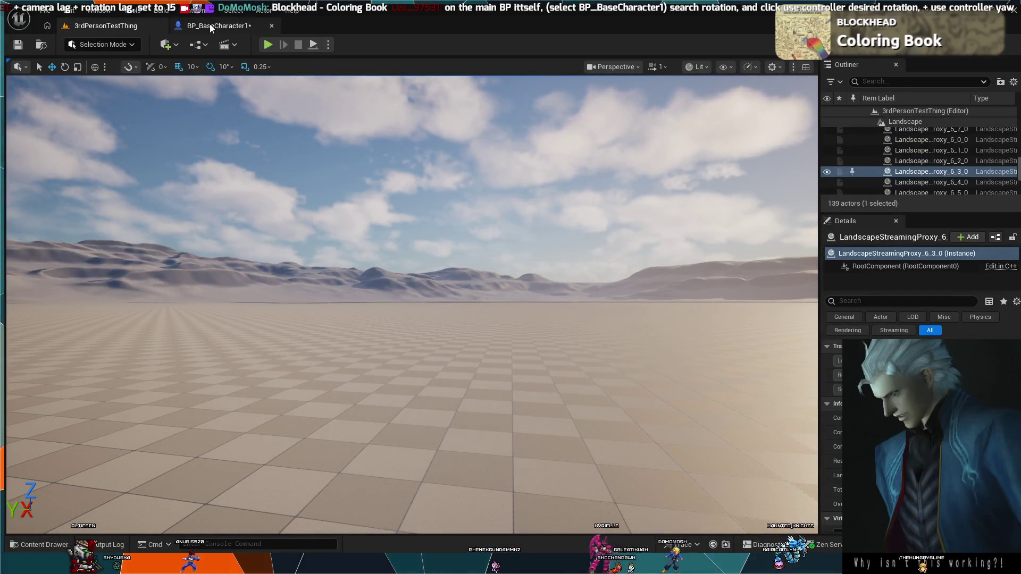
pyautogui.click(211, 27)
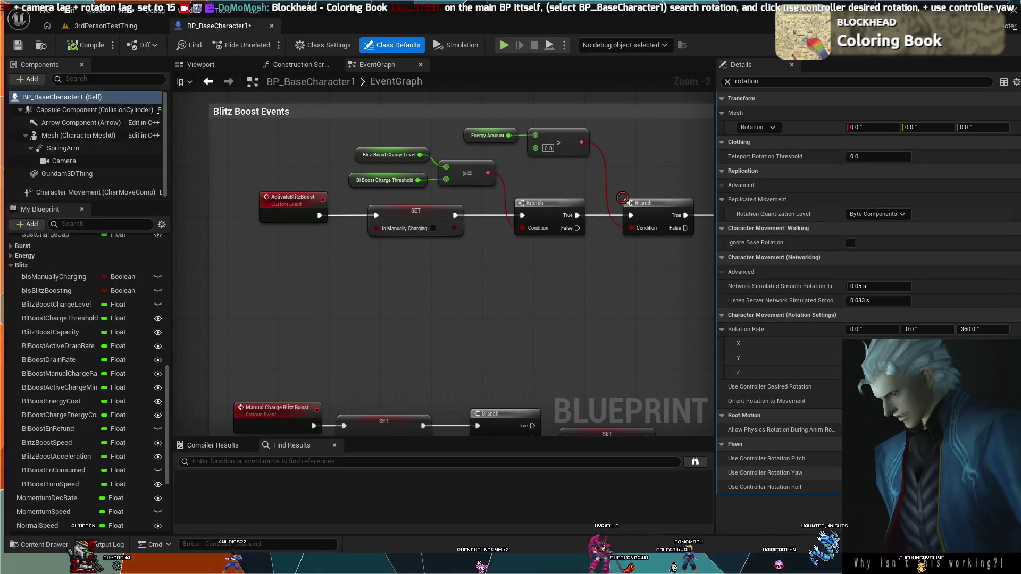
# Step: Pan and zoom the EventGraph to frame the IA_Boost Burst Boost nodes
pyautogui.scroll(-3, 491, 325)
pyautogui.moveTo(483, 288); pyautogui.dragTo(471, 256)
pyautogui.moveTo(520, 153)
pyautogui.mouseDown()
pyautogui.moveTo(515, 167)
pyautogui.moveTo(270, 128)
pyautogui.moveTo(460, 267)
pyautogui.moveTo(432, 164)
pyautogui.mouseUp()
pyautogui.scroll(1, 432, 164)
pyautogui.scroll(7, 432, 164)
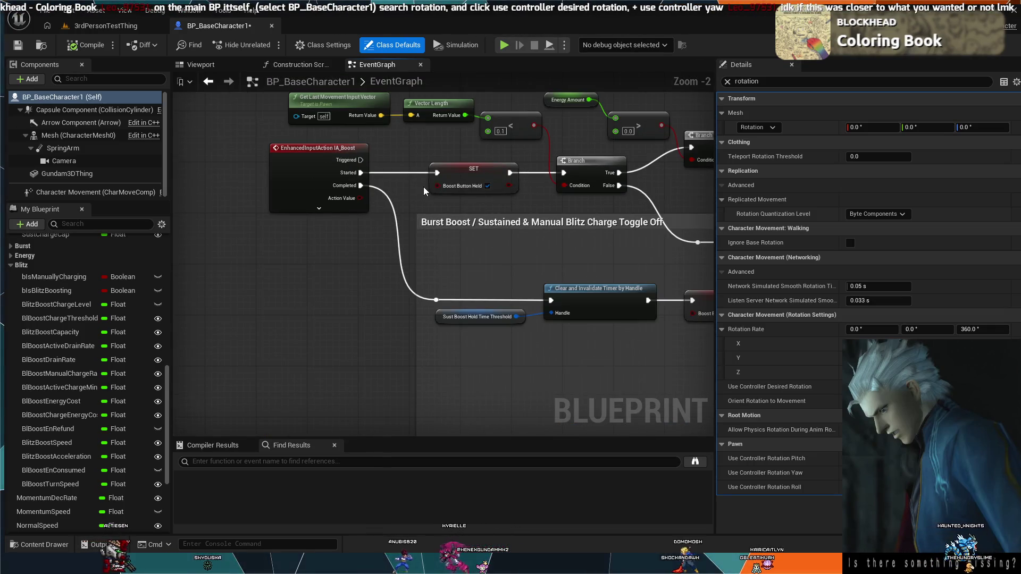
# Step: Switch to the 3rdPersonTestThing level and start a play test of the mech
pyautogui.click(147, 26)
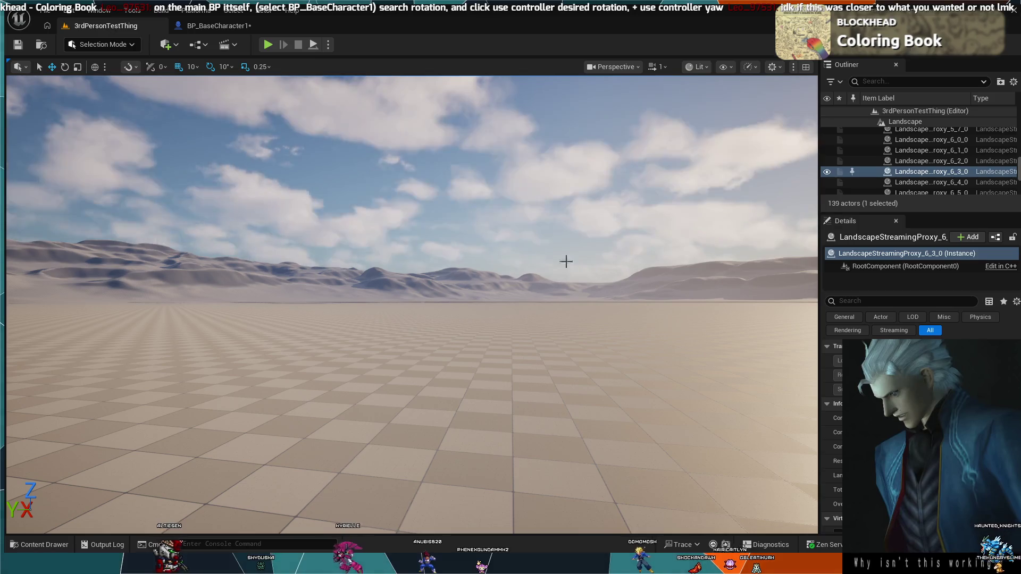
pyautogui.click(198, 29)
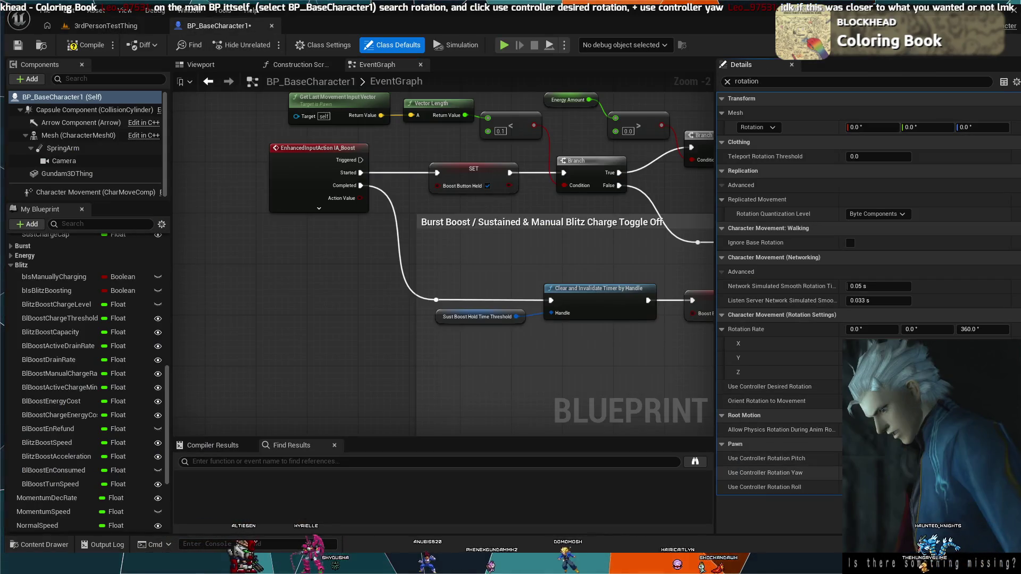
pyautogui.click(113, 24)
pyautogui.click(268, 44)
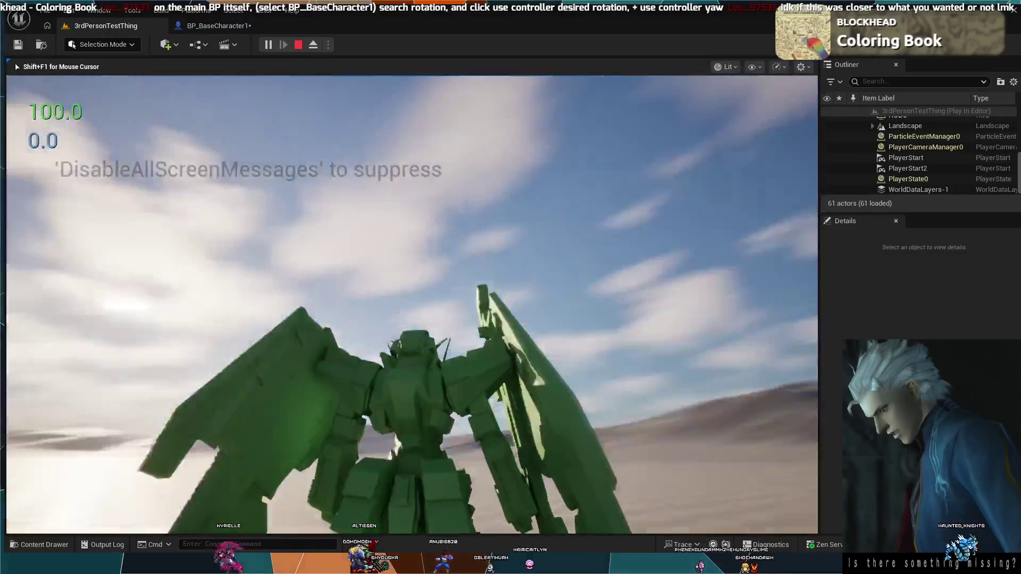
# Step: Stop the play test, reopen BP_BaseCharacter1, select Camera and clear the rotation filter
pyautogui.press('Escape')
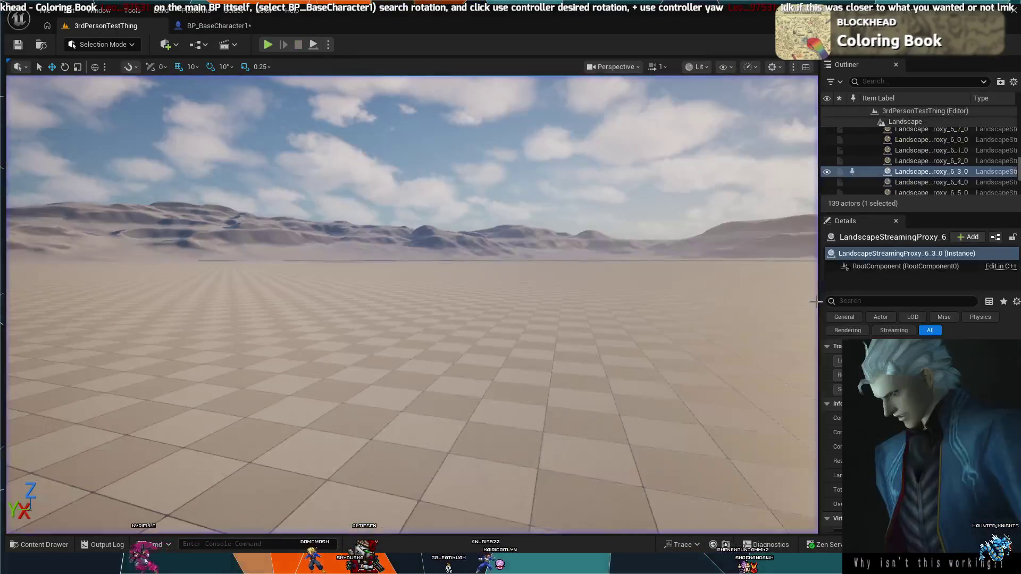
pyautogui.click(204, 27)
pyautogui.click(64, 160)
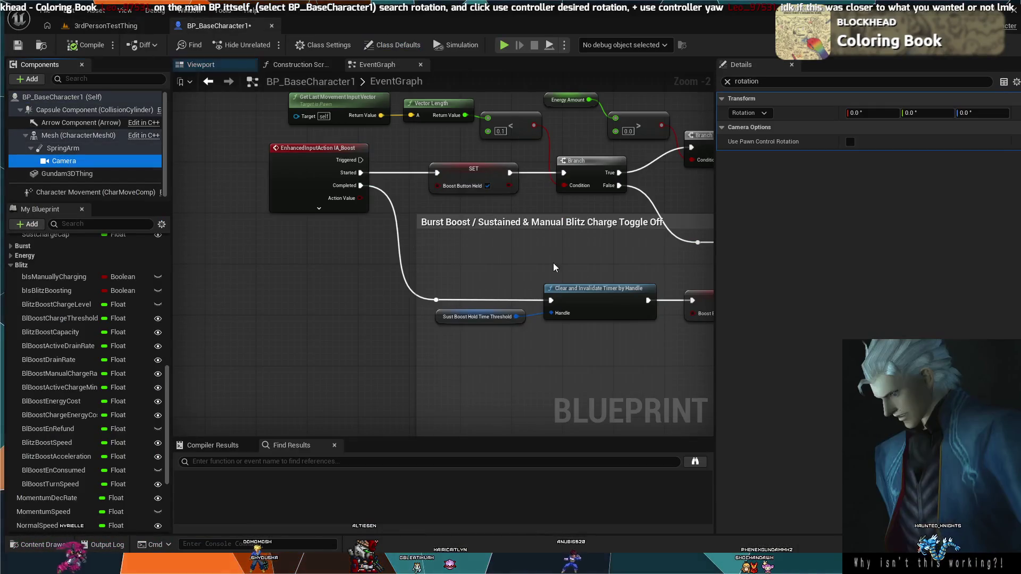
pyautogui.click(728, 81)
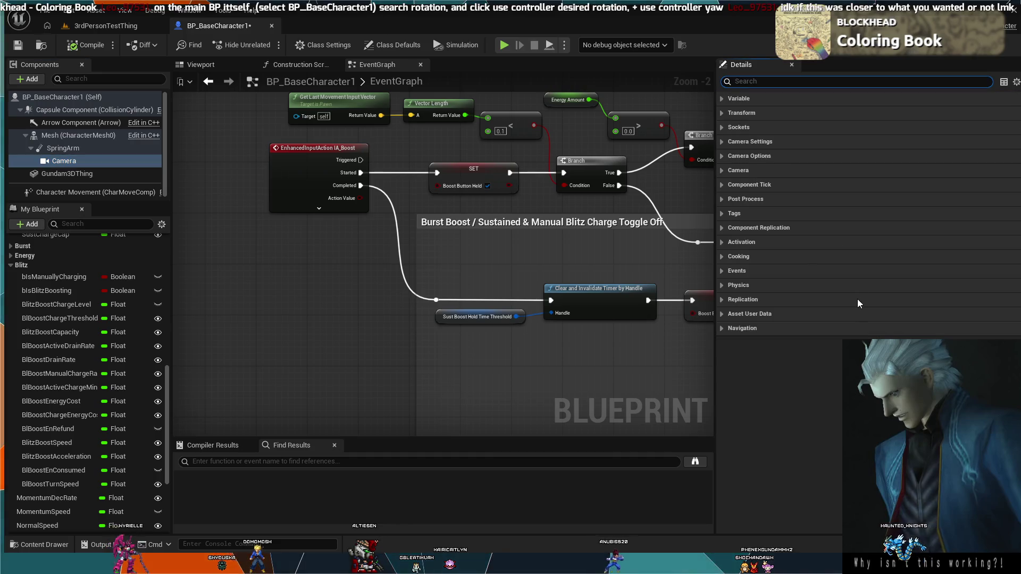
# Step: Select the SpringArm and scroll down to its Lag settings
pyautogui.click(54, 148)
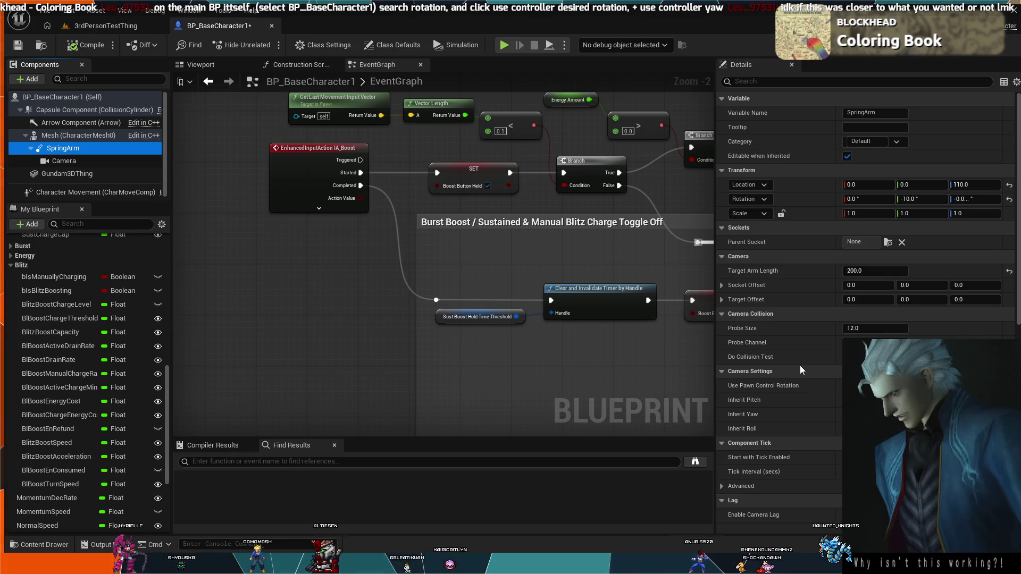
pyautogui.scroll(-2, 800, 394)
pyautogui.scroll(-10, 799, 404)
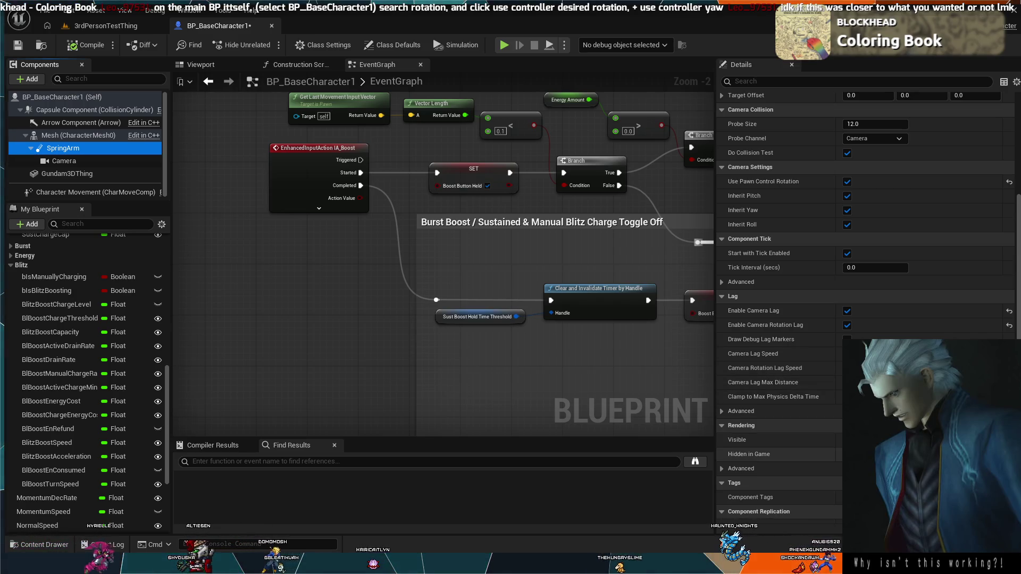
pyautogui.scroll(-8, 867, 266)
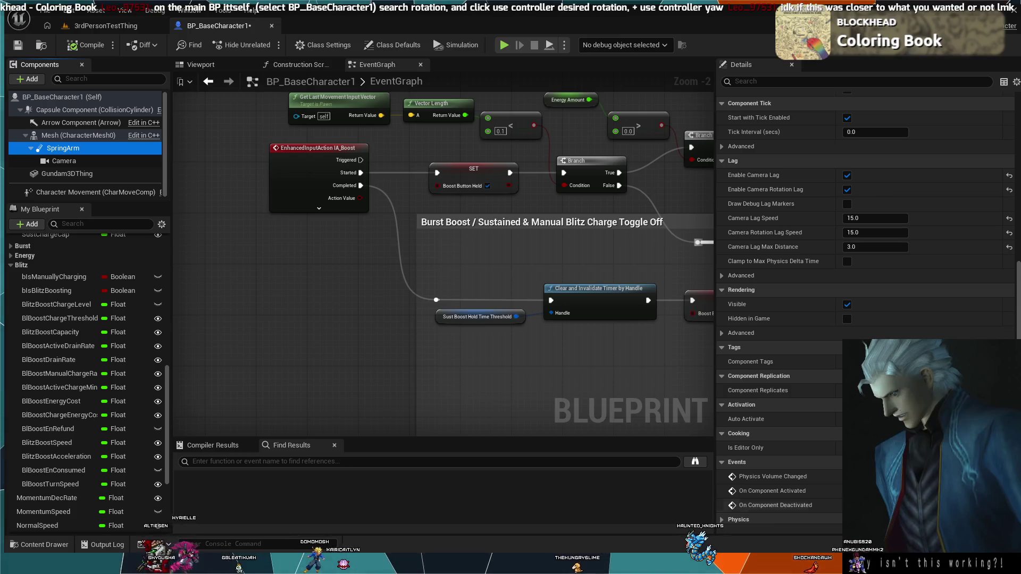
pyautogui.scroll(-3, 835, 494)
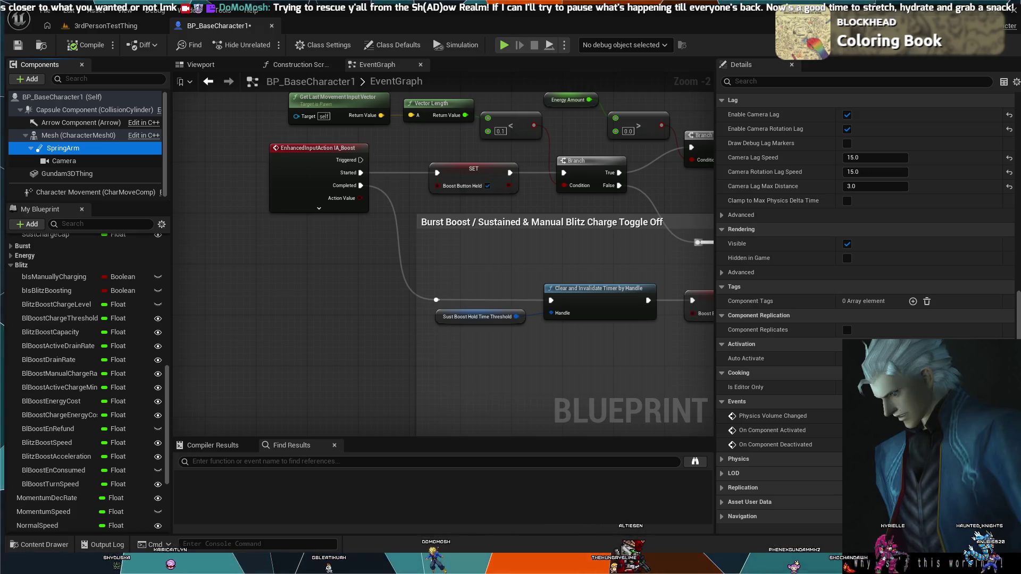
# Step: Show rotation-filtered class defaults, then play-test the mech in 3rdPersonTestThing and stop
pyautogui.click(398, 45)
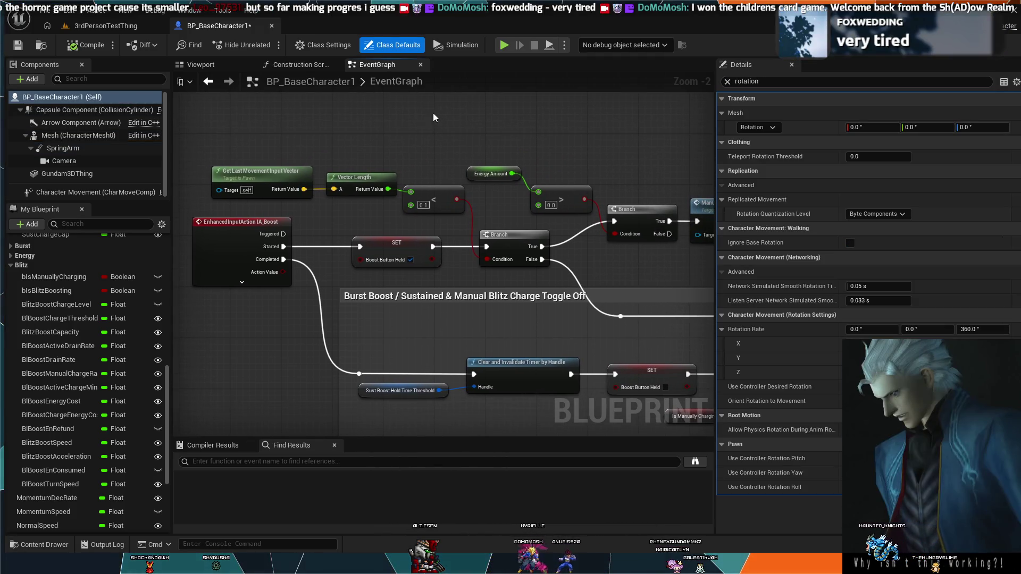
pyautogui.click(103, 26)
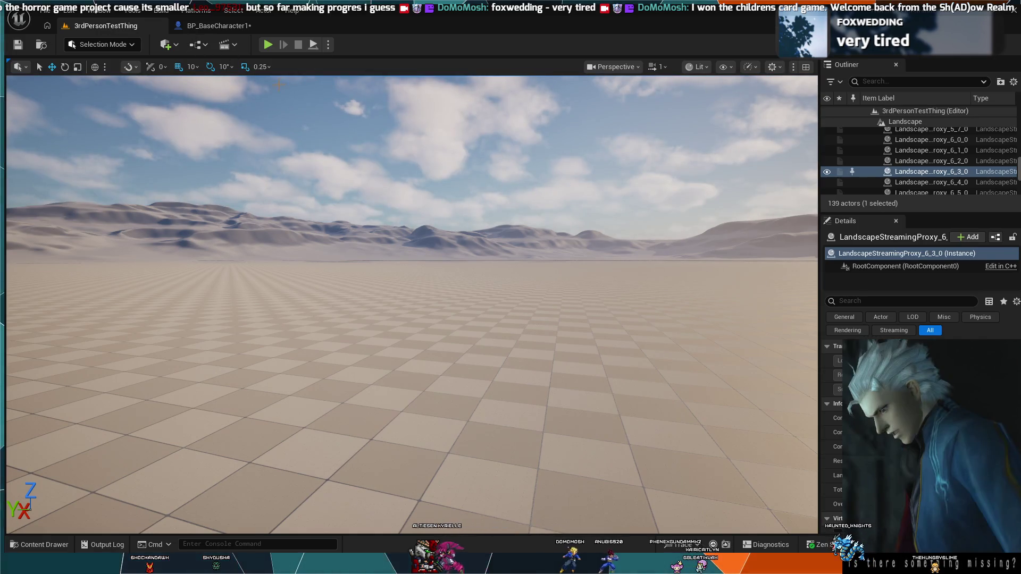
pyautogui.click(268, 44)
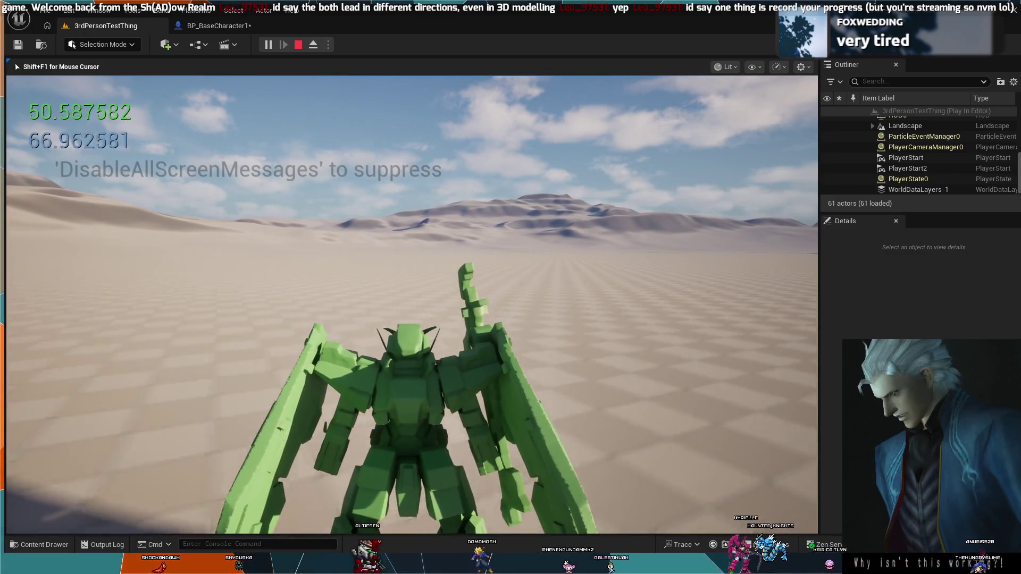
pyautogui.press('Escape')
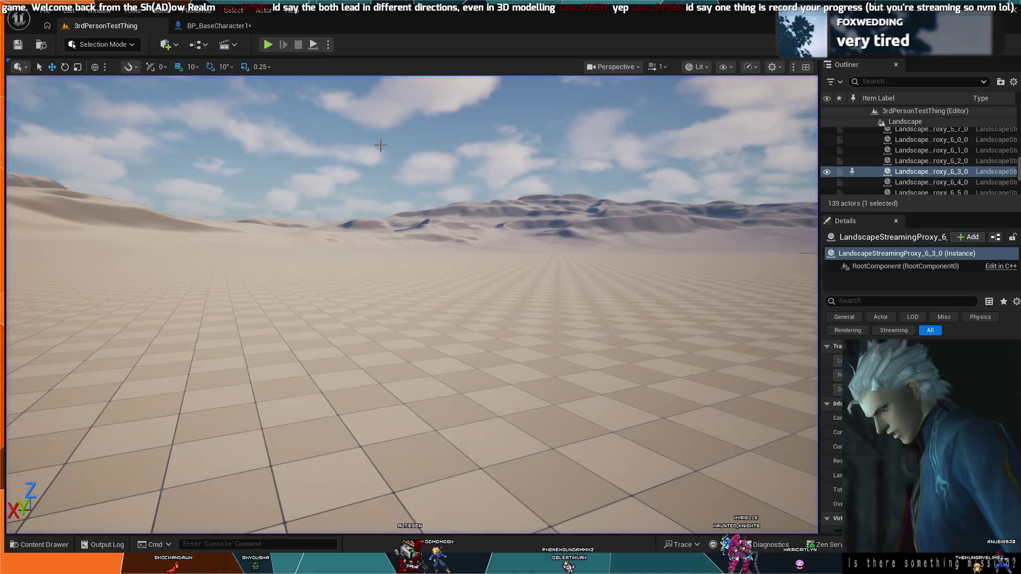
# Step: Switch to BP_BaseCharacter1 and pan its EventGraph to the Burst Boost and Set Timer nodes
pyautogui.click(175, 26)
pyautogui.scroll(-4, 370, 251)
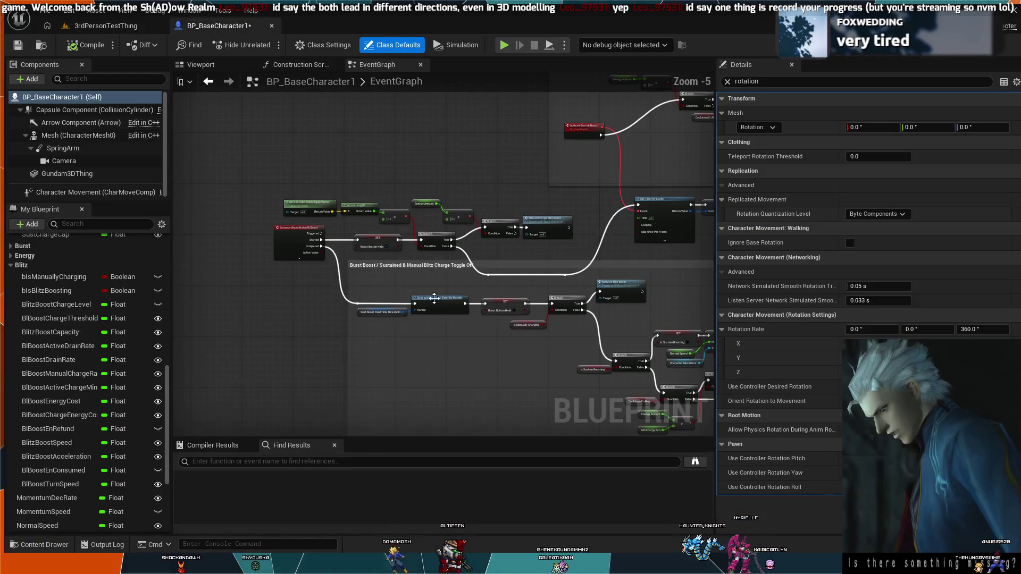
pyautogui.scroll(-2, 369, 251)
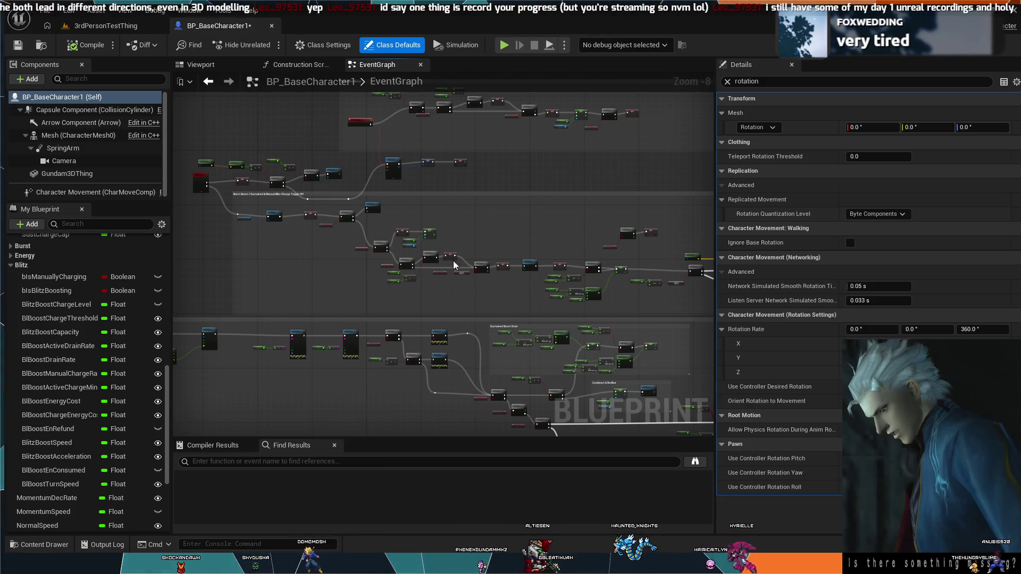
pyautogui.scroll(4, 455, 264)
pyautogui.moveTo(474, 288); pyautogui.dragTo(657, 285)
pyautogui.moveTo(385, 314)
pyautogui.mouseDown()
pyautogui.moveTo(484, 317)
pyautogui.moveTo(470, 397)
pyautogui.mouseUp()
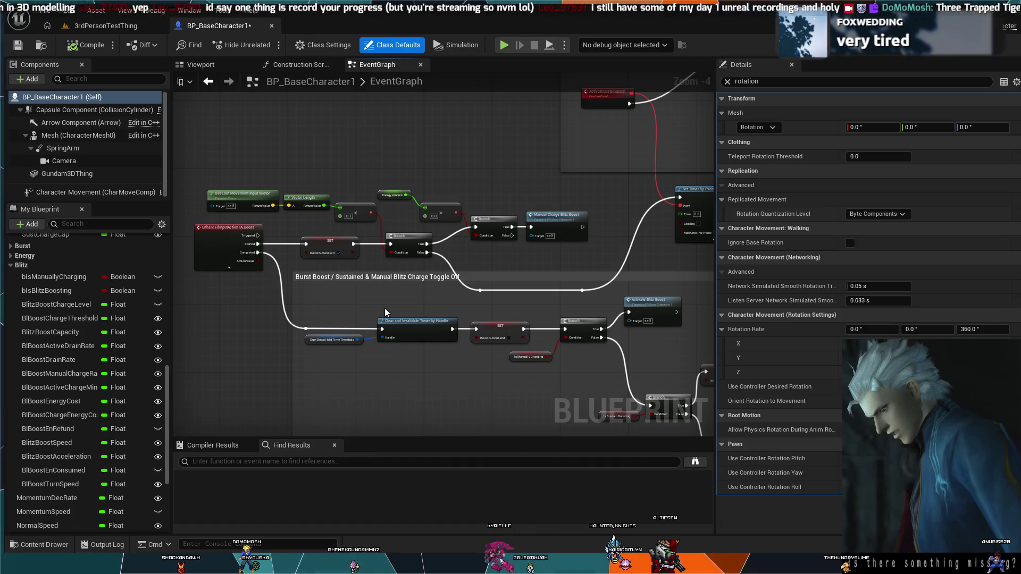
pyautogui.moveTo(384, 308); pyautogui.dragTo(375, 324)
pyautogui.scroll(4, 376, 324)
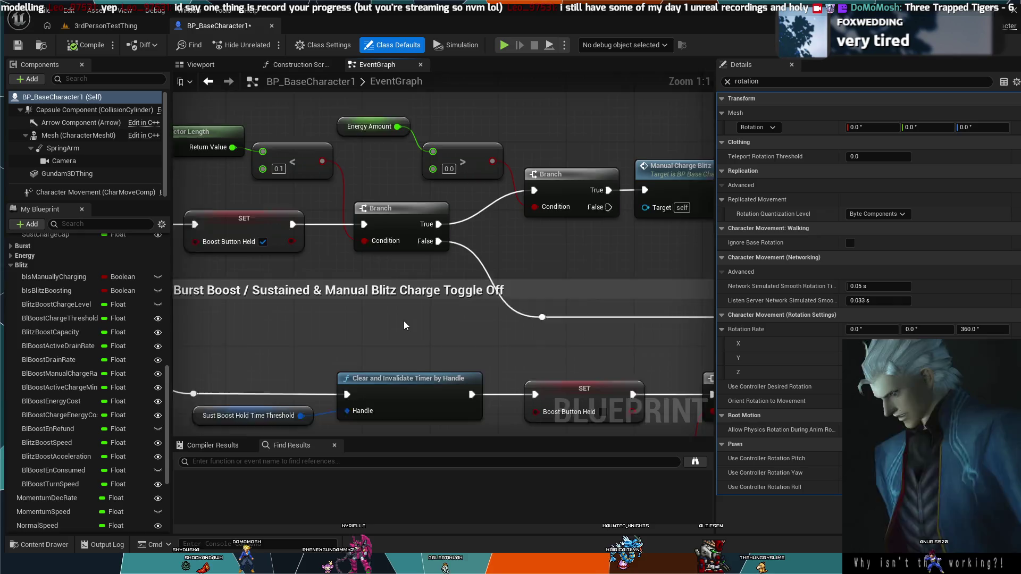
pyautogui.scroll(-1, 404, 320)
pyautogui.moveTo(404, 320)
pyautogui.mouseDown()
pyautogui.moveTo(458, 339)
pyautogui.moveTo(435, 289)
pyautogui.mouseUp()
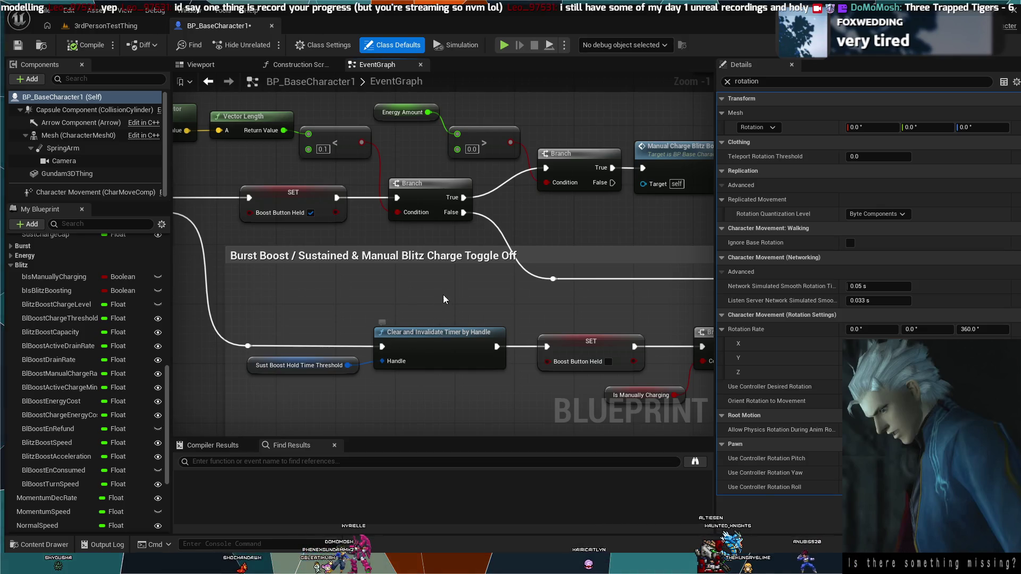
pyautogui.moveTo(438, 319); pyautogui.dragTo(555, 225)
# Step: Inspect the 0.3-second Set Timer by Event node and the Sust Boost Hold Time Threshold setter
pyautogui.click(575, 184)
pyautogui.moveTo(574, 184); pyautogui.dragTo(448, 191)
pyautogui.click(582, 194)
pyautogui.scroll(-3, 541, 276)
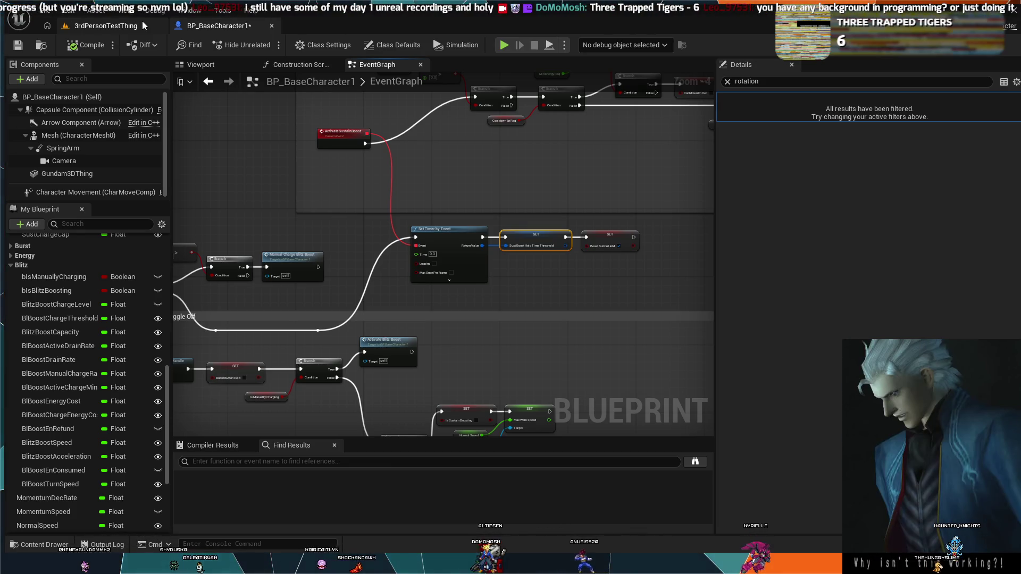
# Step: Return to 3rdPersonTestThing, select SM_SkySphere, and start a Play In Editor session
pyautogui.click(142, 24)
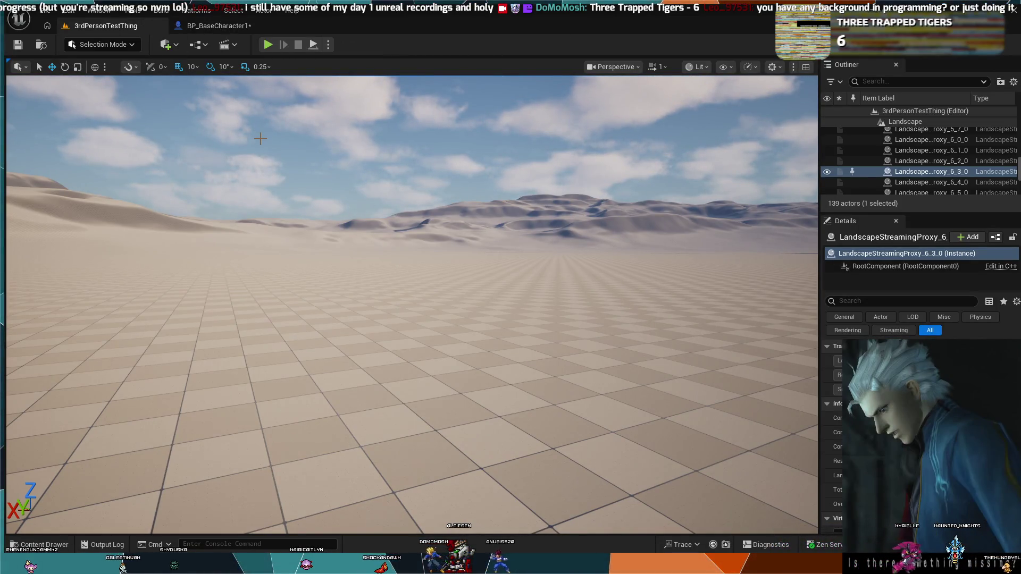
pyautogui.click(278, 165)
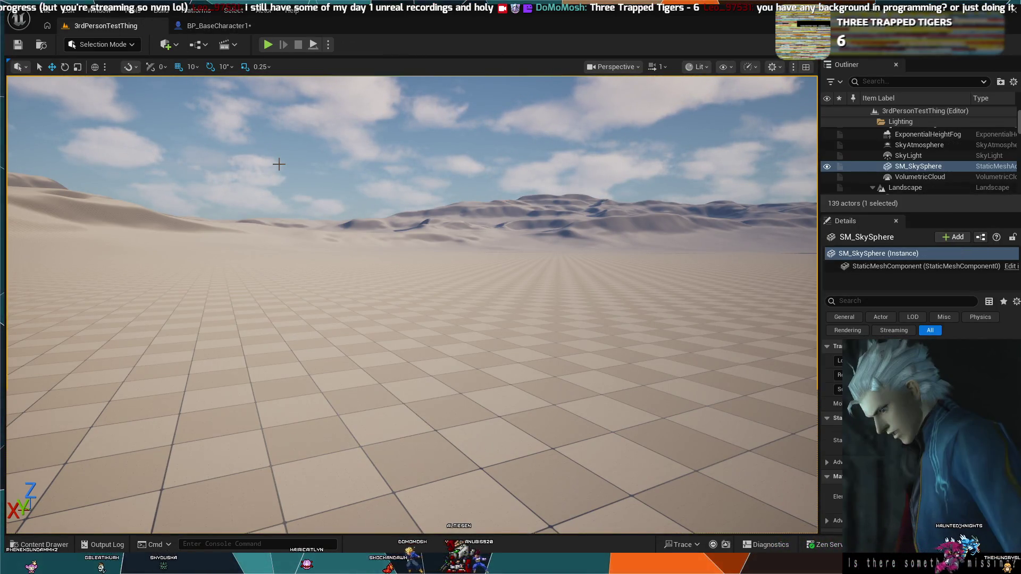
pyautogui.click(213, 26)
pyautogui.click(106, 25)
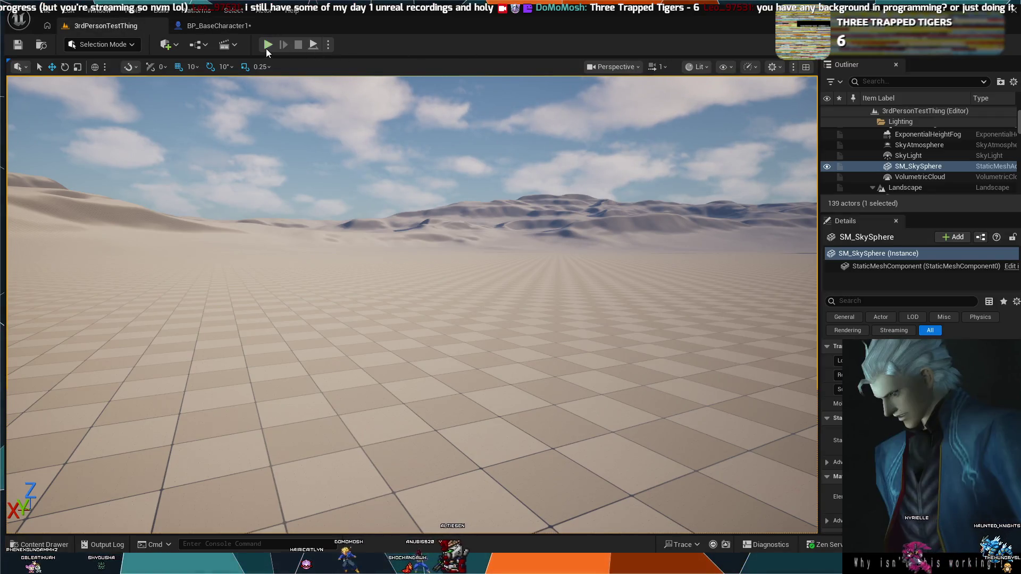
pyautogui.click(267, 46)
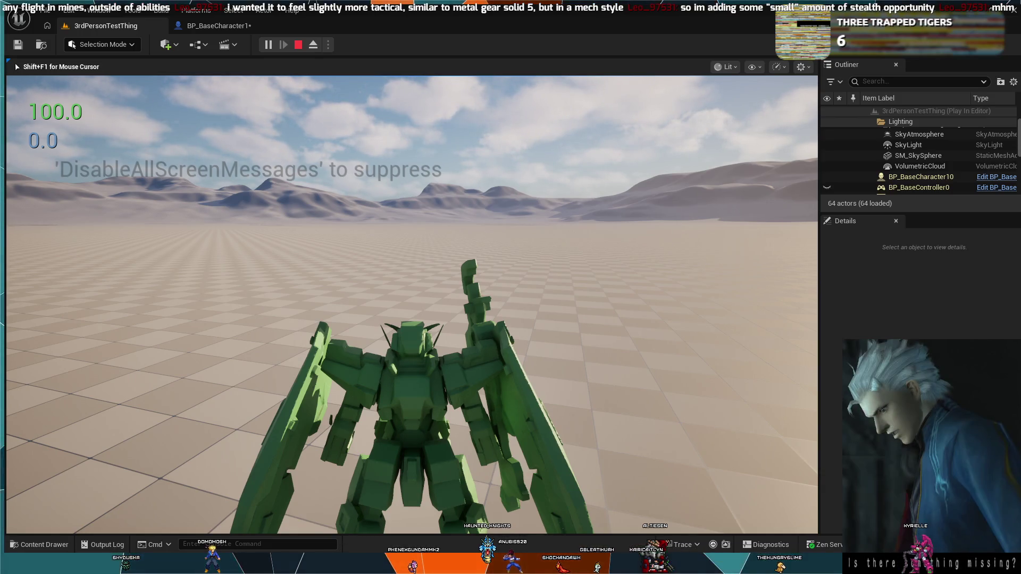
# Step: Drive the mech forward across the desert floor, then end the play test with Esc
pyautogui.press('w')
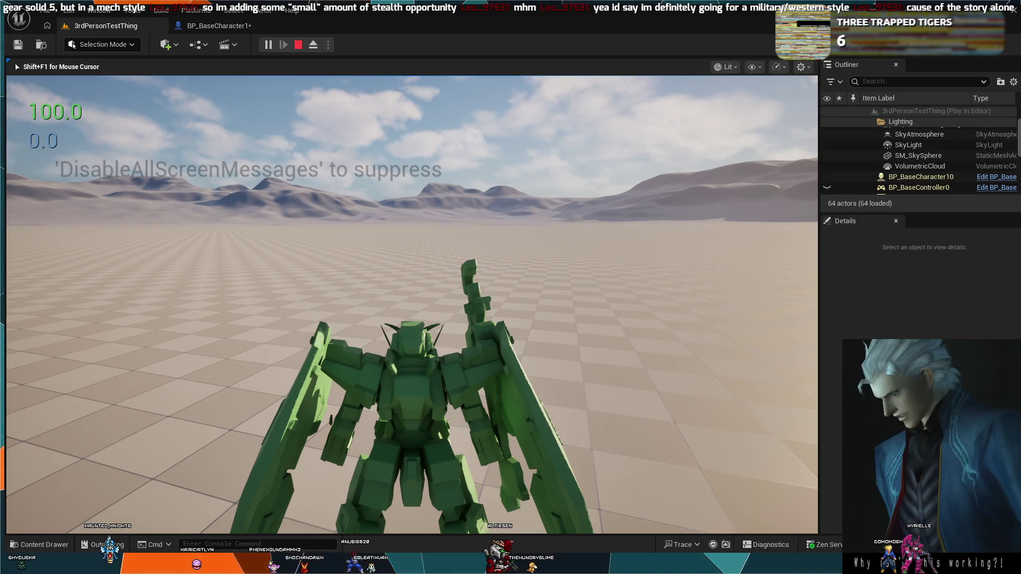
pyautogui.moveTo(412, 305)
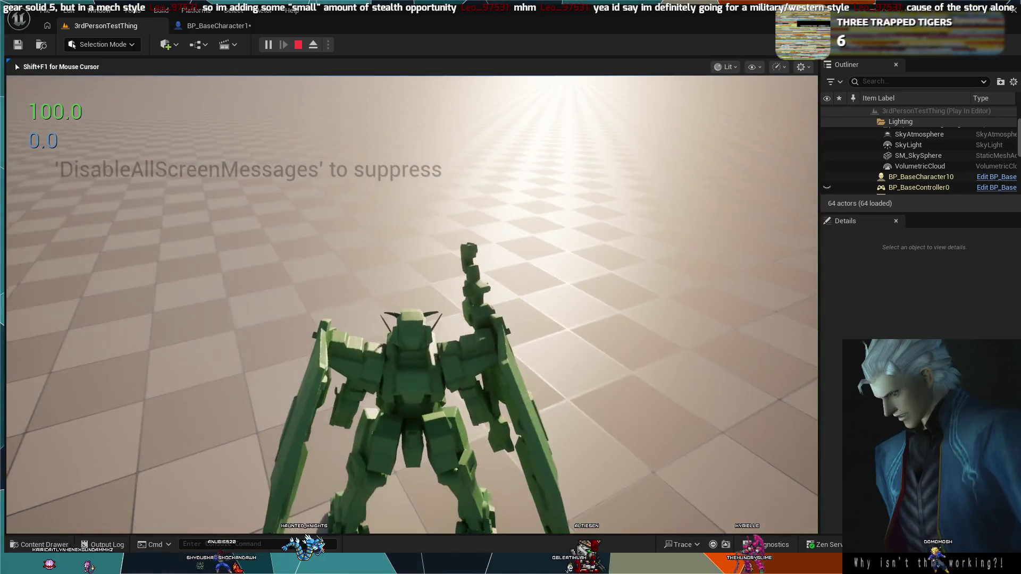
pyautogui.press('Escape')
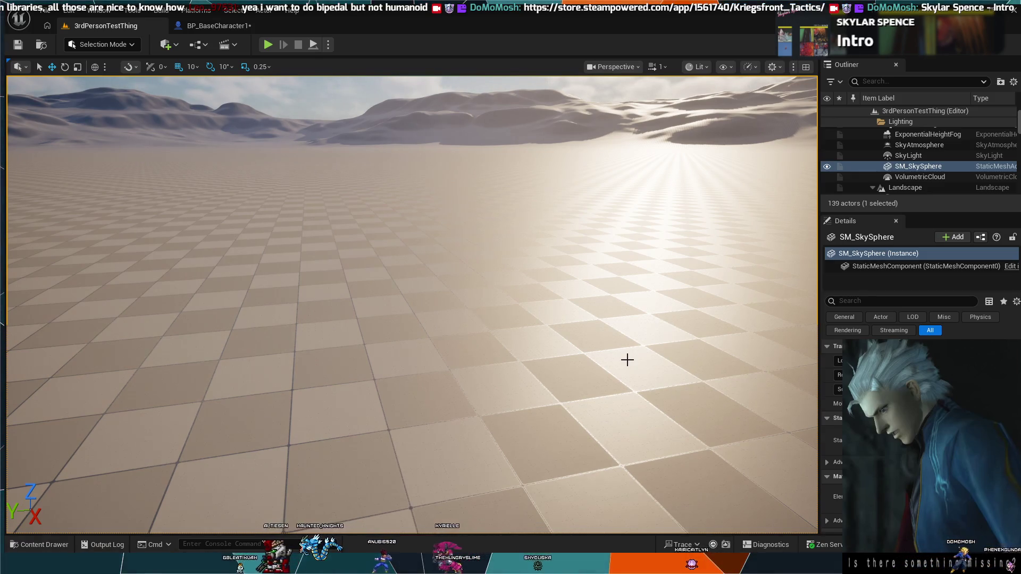
pyautogui.click(222, 31)
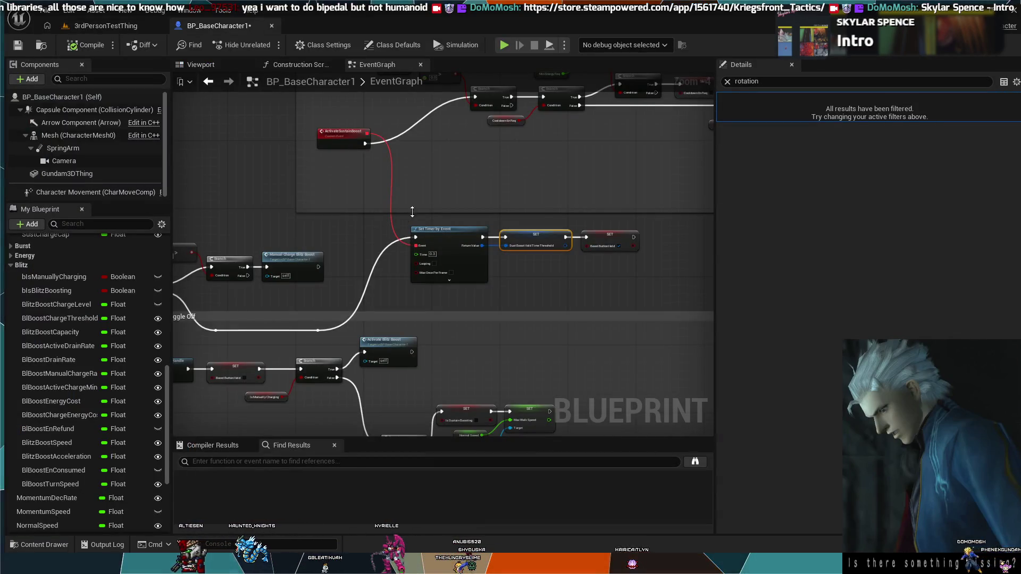
# Step: Zoom and pan across the EventGraph to survey the Burst and Blitz boost node networks
pyautogui.scroll(-3, 503, 247)
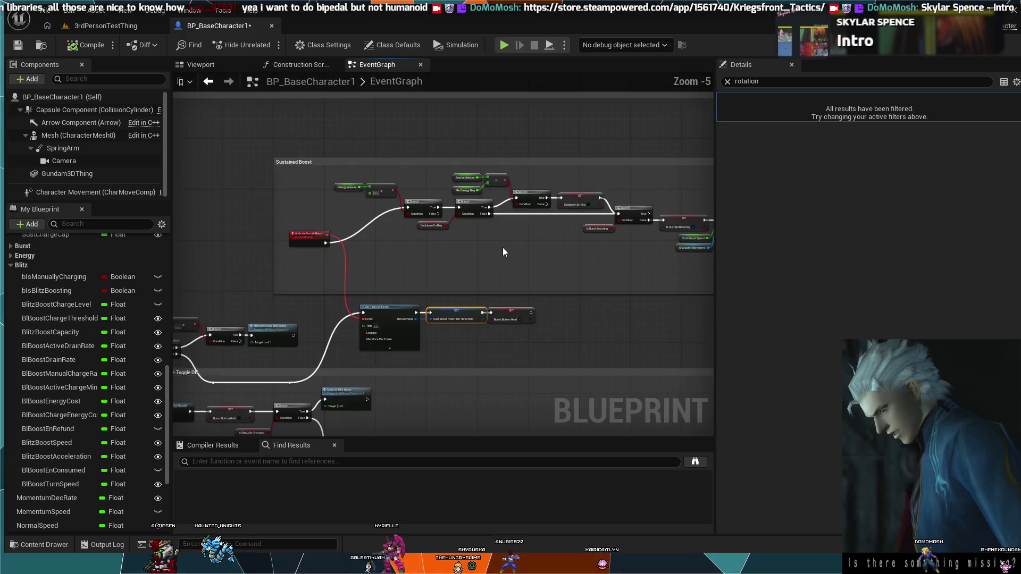
pyautogui.scroll(5, 505, 269)
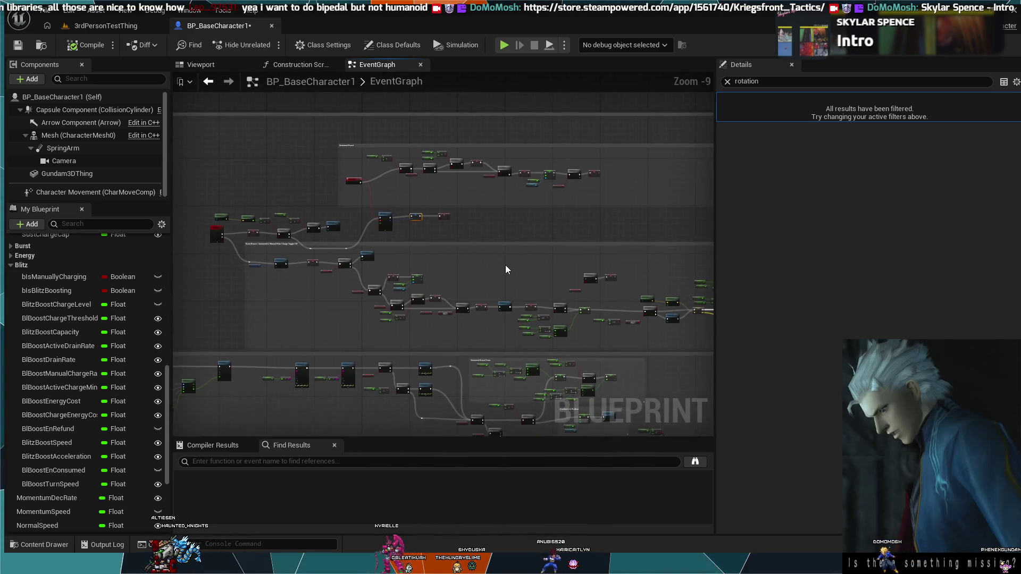
pyautogui.scroll(-2, 526, 273)
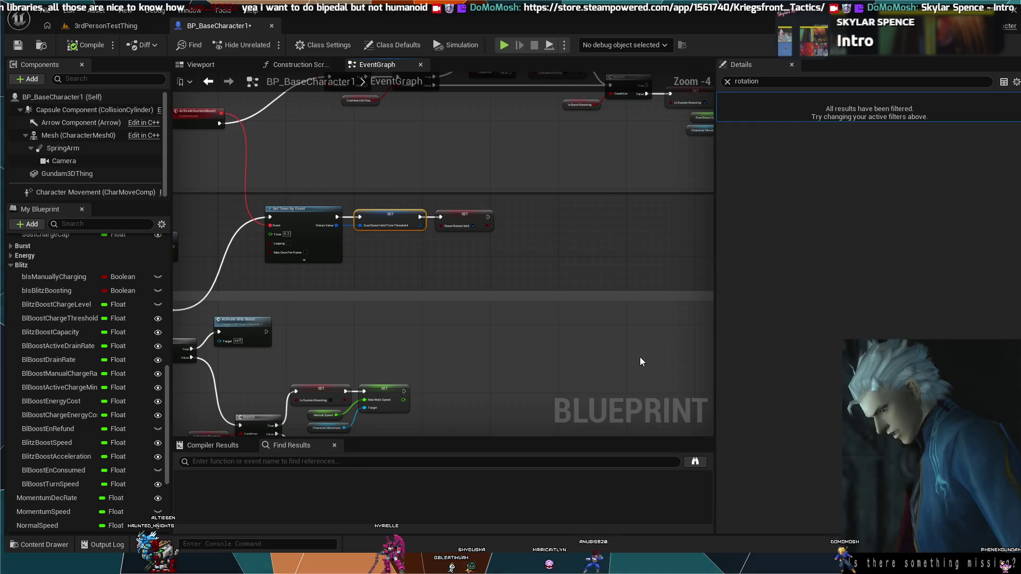
pyautogui.moveTo(580, 317)
pyautogui.mouseDown()
pyautogui.moveTo(559, 342)
pyautogui.moveTo(549, 324)
pyautogui.mouseUp()
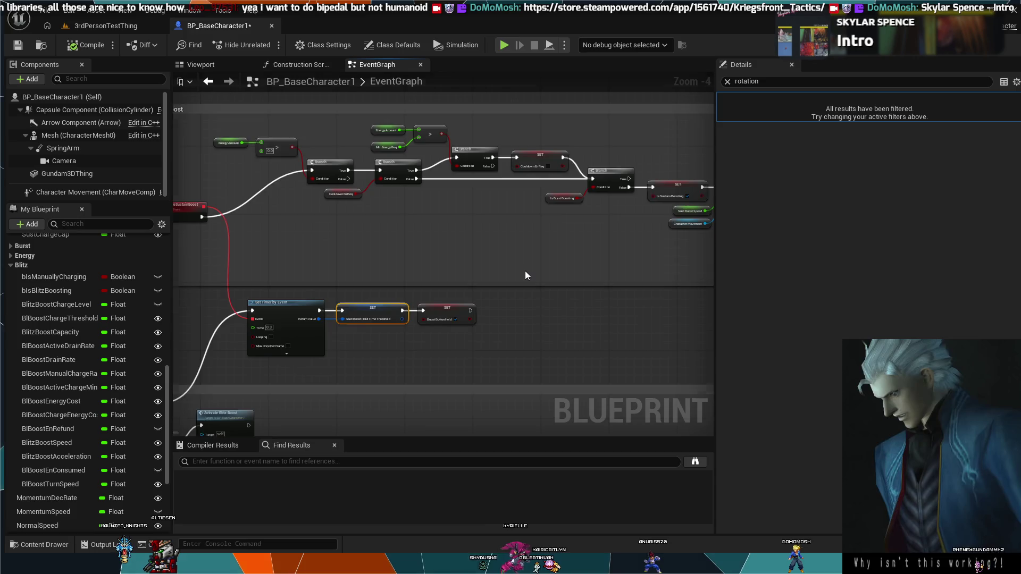
pyautogui.scroll(-1, 525, 270)
pyautogui.moveTo(524, 281); pyautogui.dragTo(461, 216)
pyautogui.scroll(-1, 470, 314)
pyautogui.moveTo(470, 313)
pyautogui.mouseDown()
pyautogui.moveTo(416, 270)
pyautogui.moveTo(240, 292)
pyautogui.mouseUp()
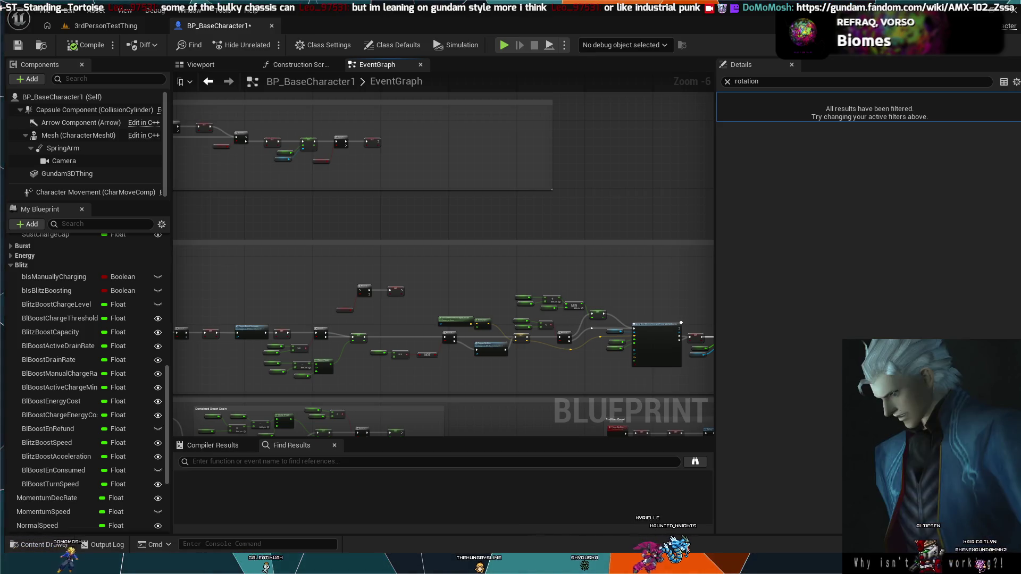
# Step: Compare component rotation settings and class defaults (Rotation Rate 0, 0, 360), then return to the level
pyautogui.click(84, 110)
pyautogui.click(74, 122)
pyautogui.click(70, 135)
pyautogui.click(72, 98)
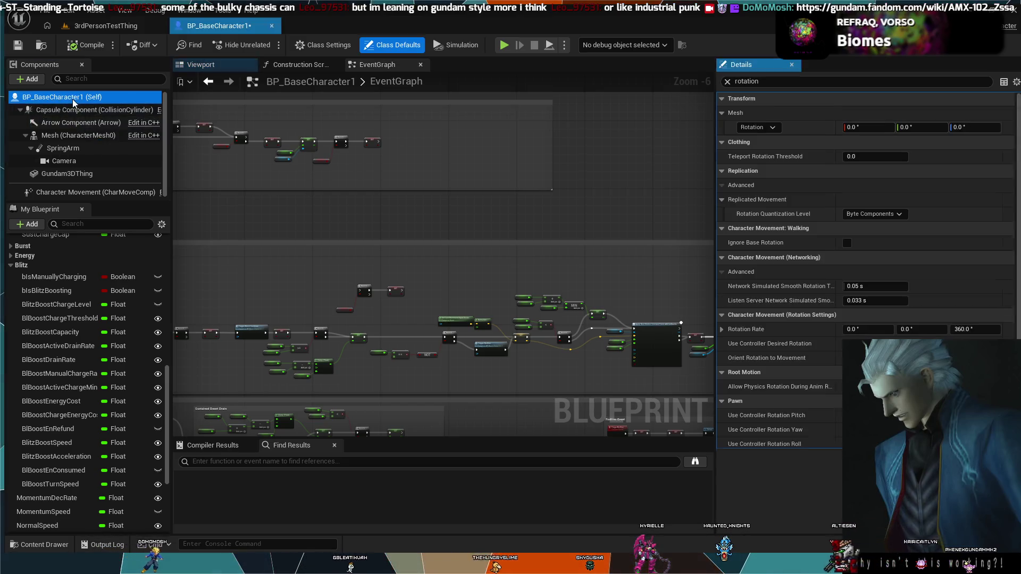
pyautogui.click(71, 110)
pyautogui.click(72, 97)
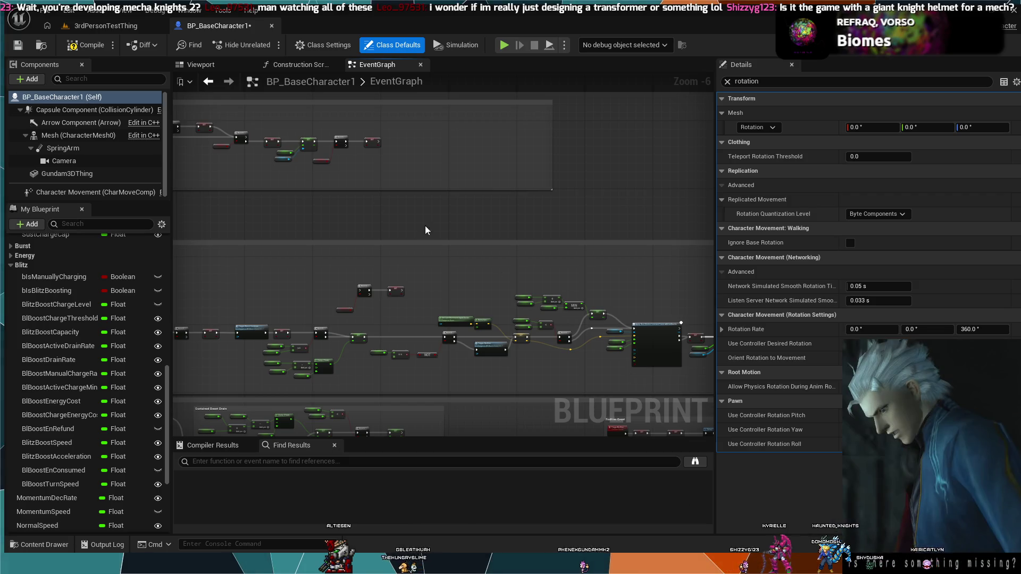
pyautogui.click(131, 28)
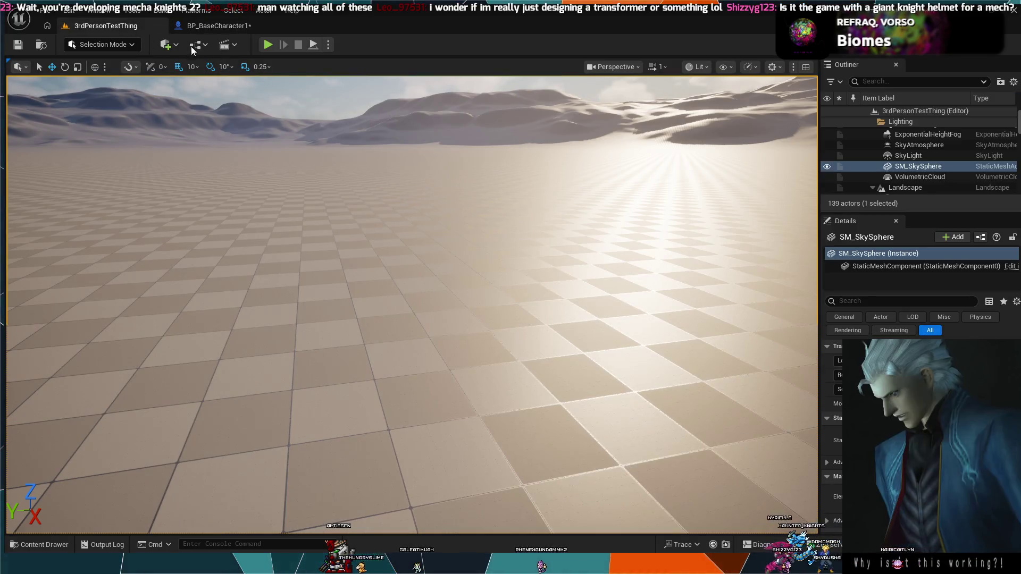
# Step: Start a Play In Editor test of 3rdPersonTestThing with Alt+P
pyautogui.hotkey('alt', 'p')
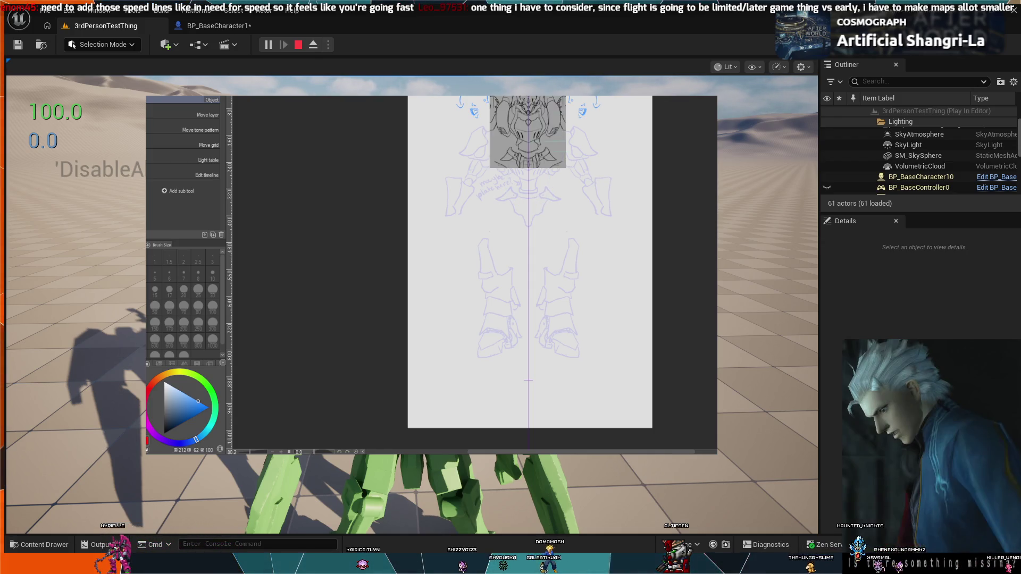
# Step: Zoom in and cycle through the purple robot, grey-reference and helmet sketches, ending on the red line art
pyautogui.scroll(3, 551, 157)
pyautogui.scroll(2, 552, 165)
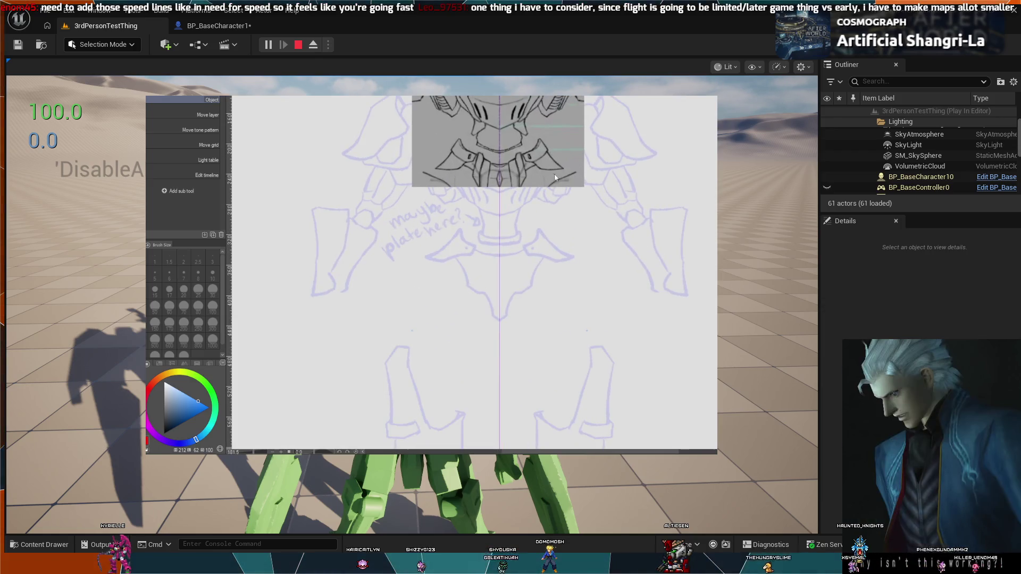
pyautogui.scroll(3, 474, 266)
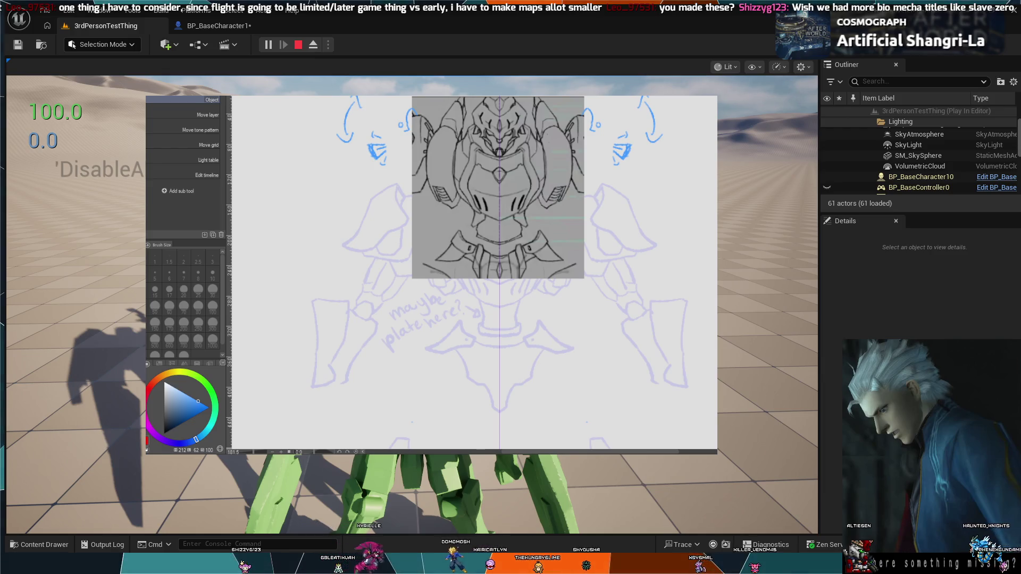
pyautogui.hotkey('ctrl', 'Tab')
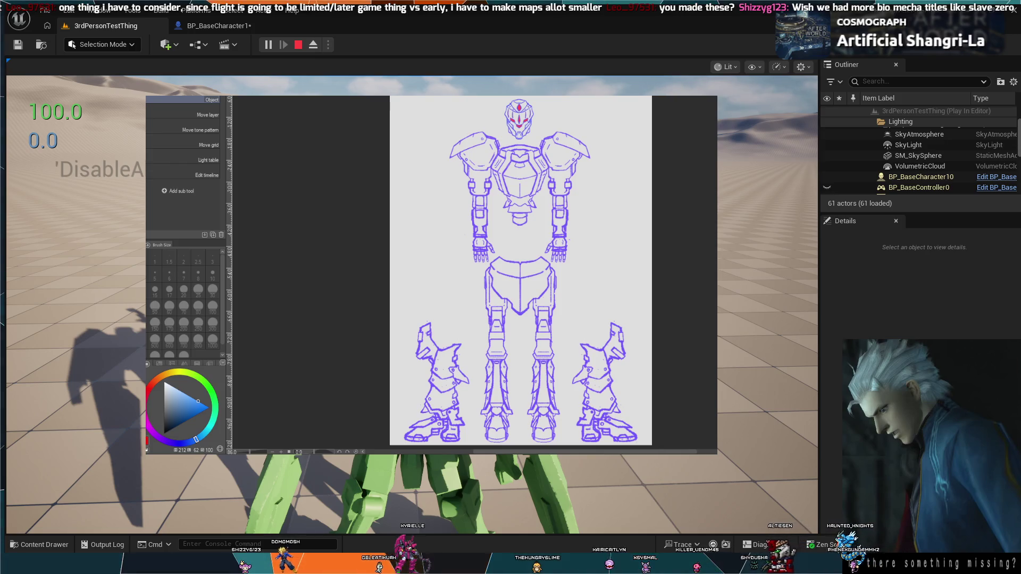
pyautogui.hotkey('ctrl', 'Tab')
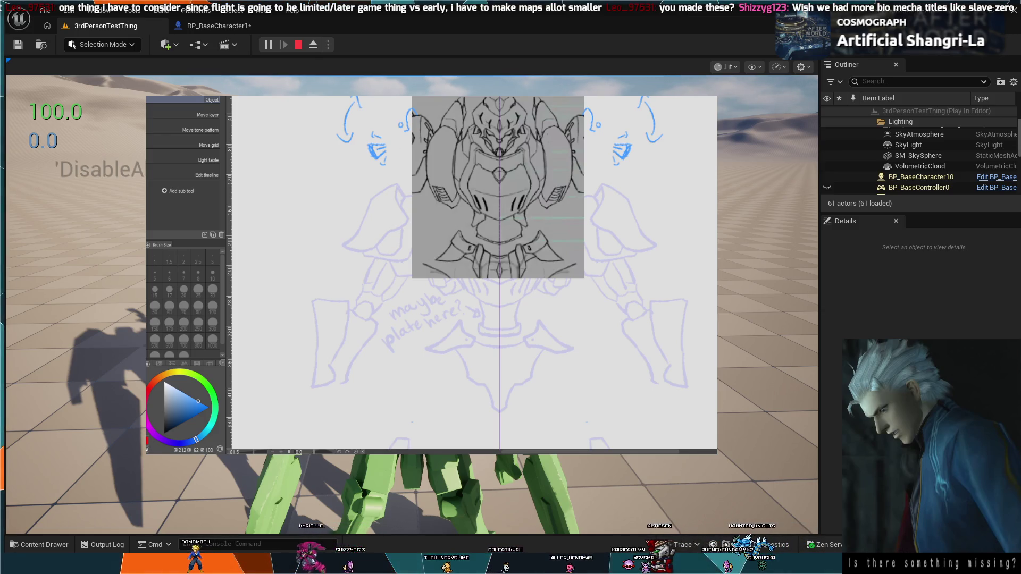
pyautogui.hotkey('ctrl', 'Tab')
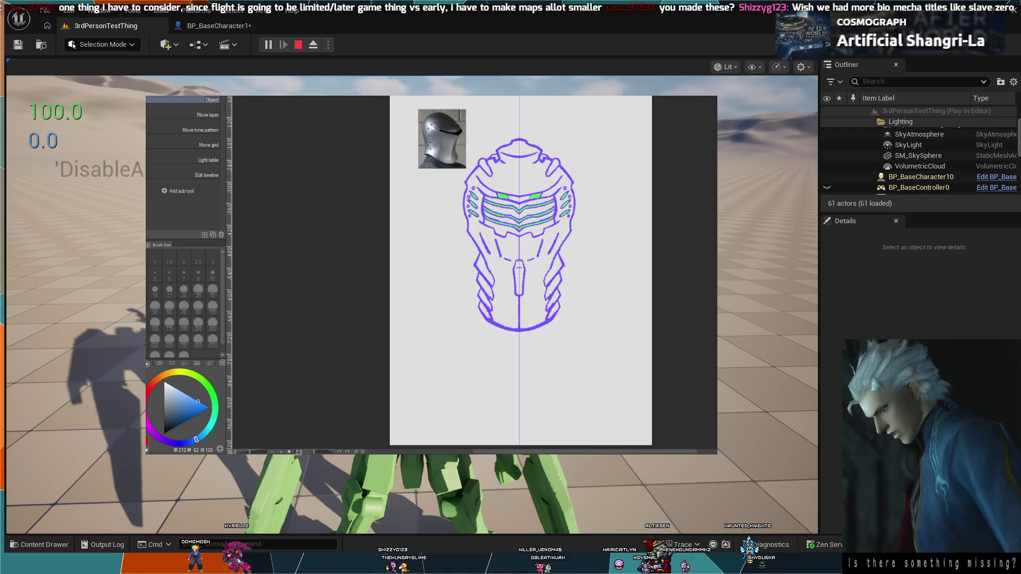
pyautogui.hotkey('ctrl', 'Tab')
pyautogui.hotkey('ctrl', 'Tab')
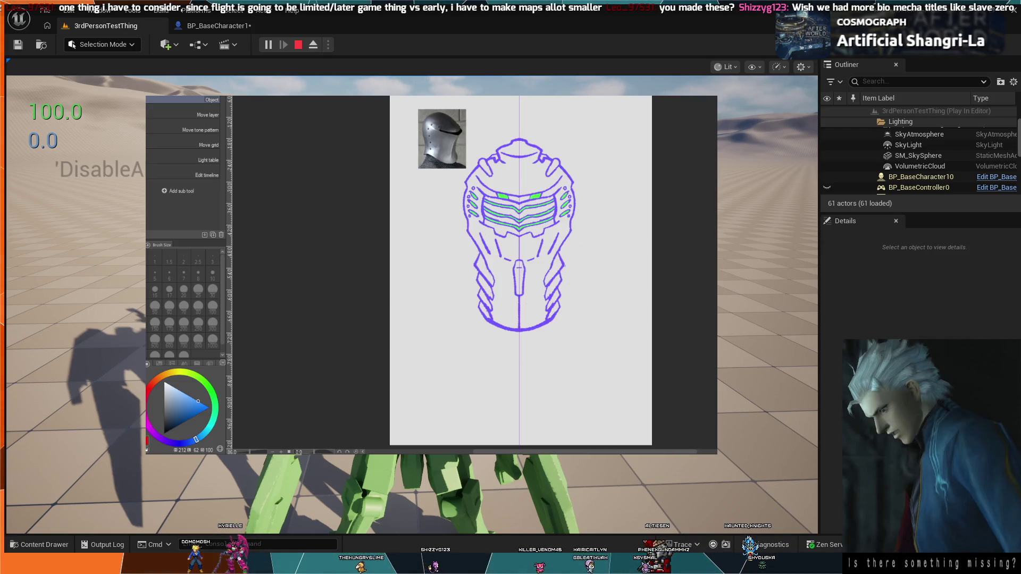
pyautogui.hotkey('ctrl', 'Tab')
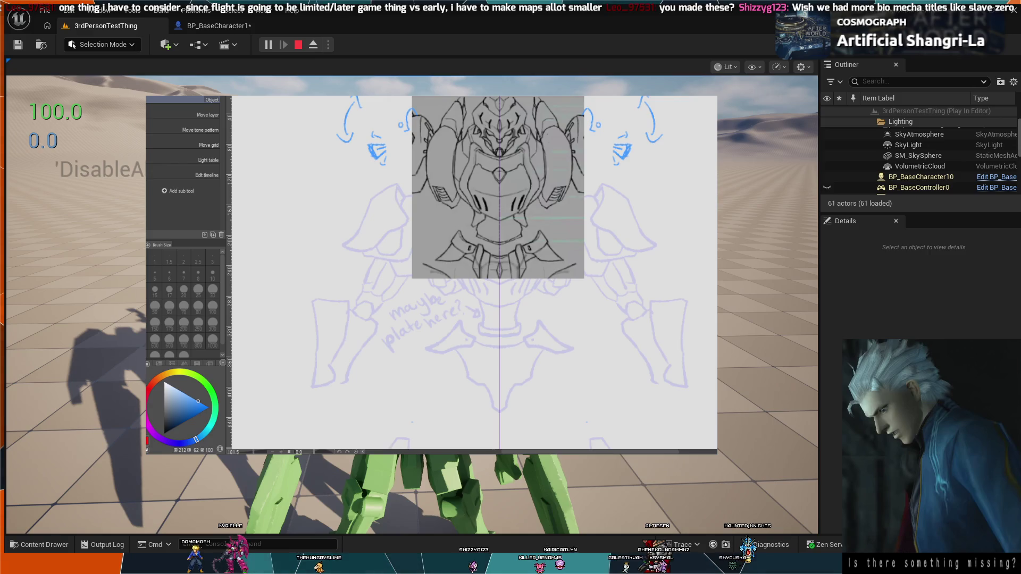
pyautogui.hotkey('ctrl', 'Tab')
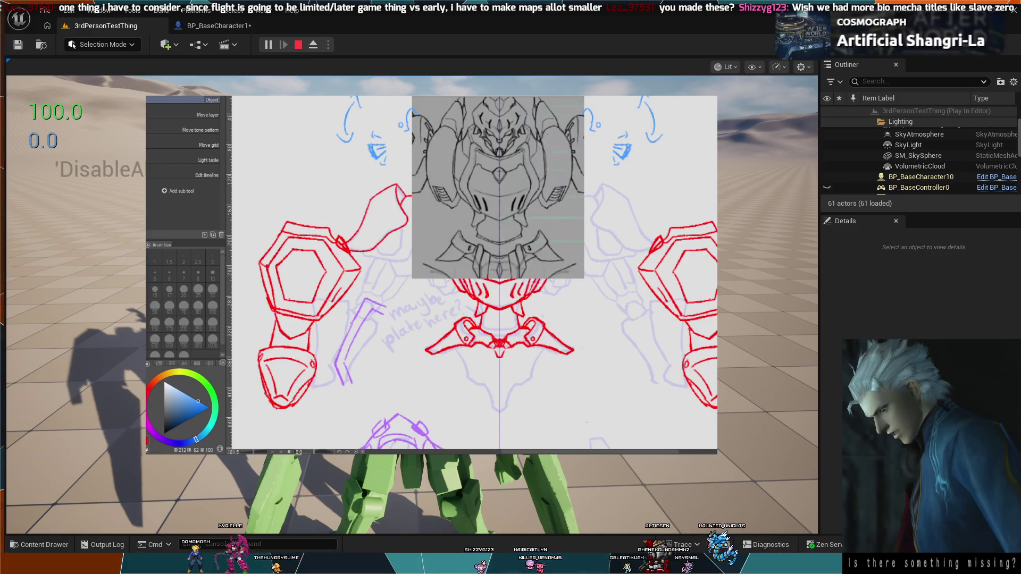
# Step: Toggle the grey robot reference on and off, leave it hidden, and review the red head line art
pyautogui.hotkey('ctrl', 'Tab')
pyautogui.hotkey('ctrl', 'Tab')
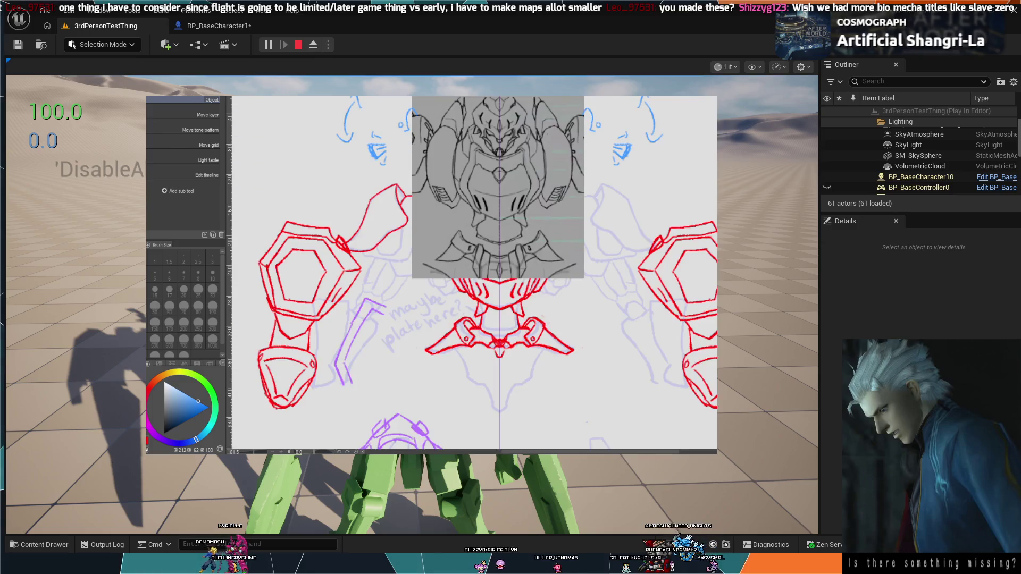
pyautogui.hotkey('ctrl', 'Tab')
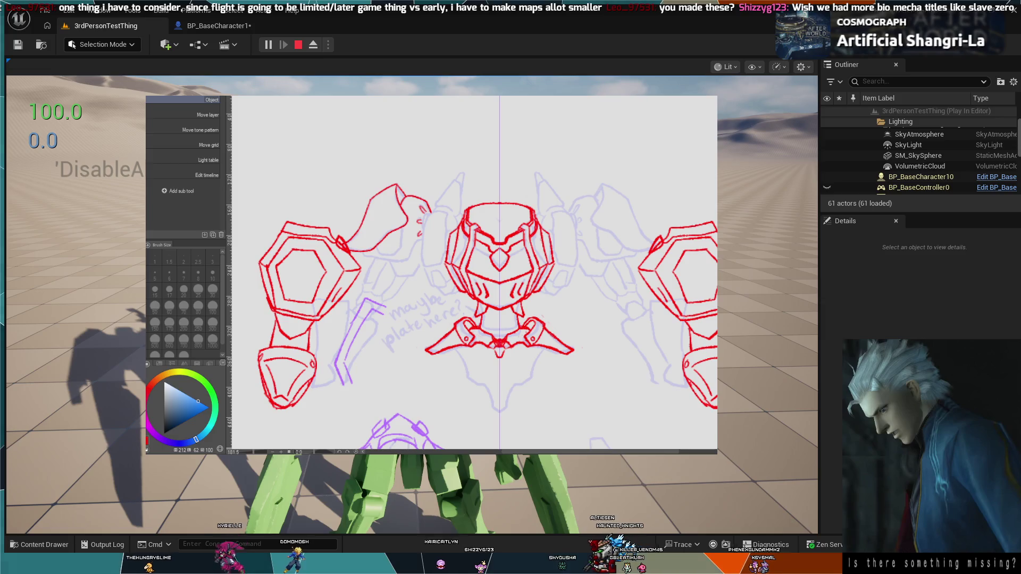
pyautogui.hotkey('ctrl', 'Tab')
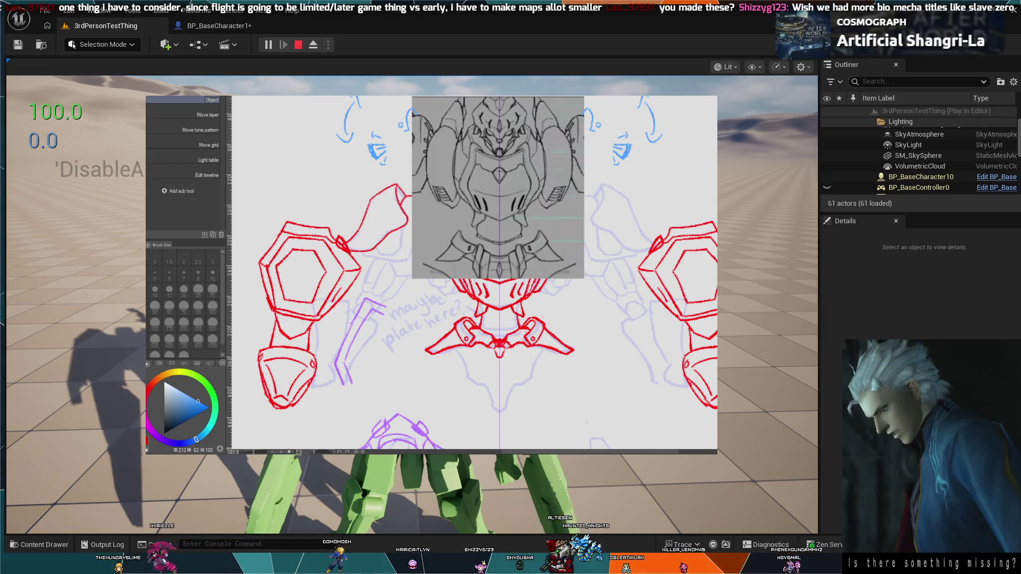
pyautogui.hotkey('ctrl', 'Tab')
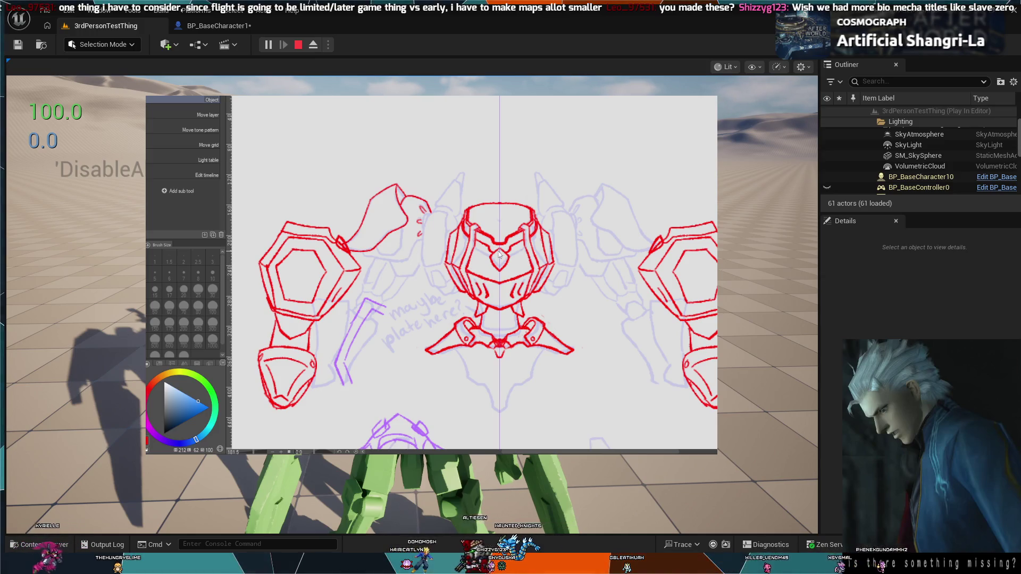
pyautogui.hotkey('ctrl', 'Tab')
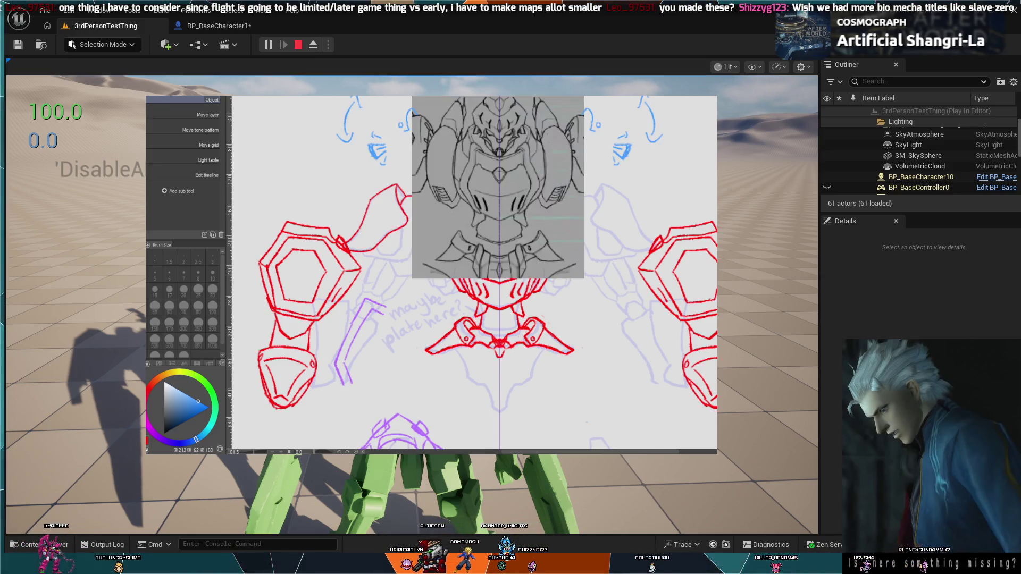
pyautogui.hotkey('ctrl', 'Tab')
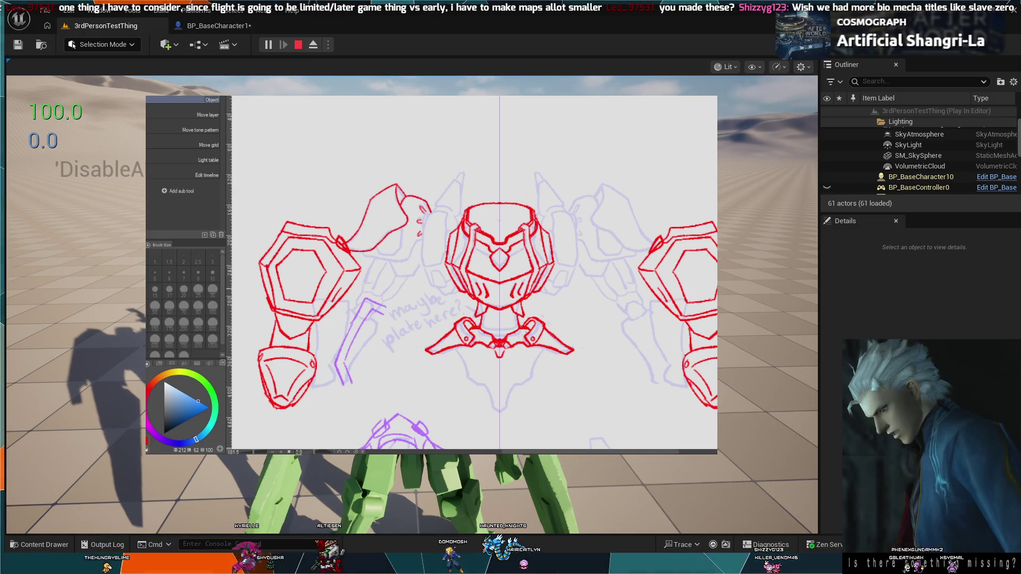
pyautogui.scroll(-5, 474, 271)
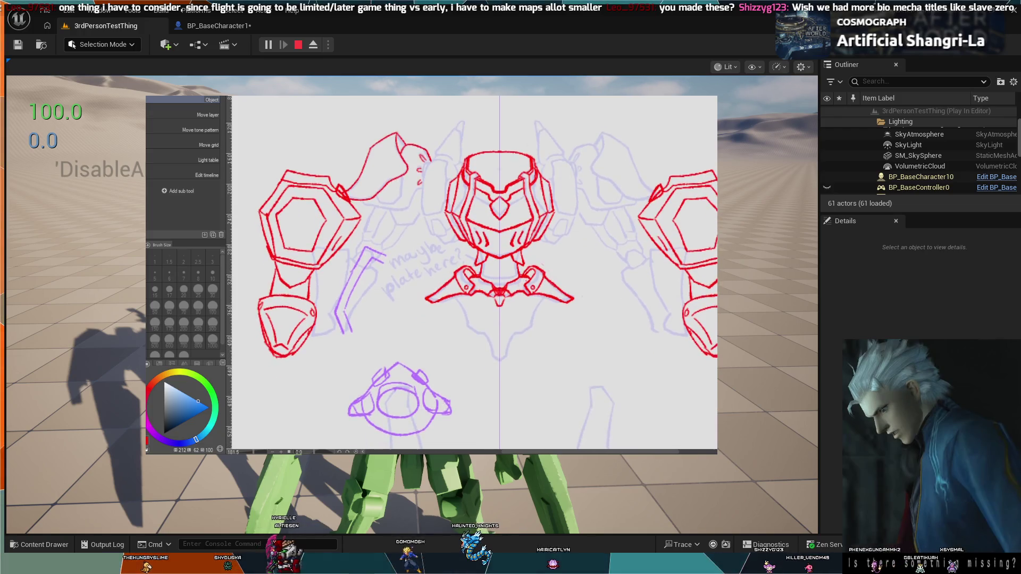
pyautogui.scroll(3, 474, 271)
pyautogui.scroll(-1, 652, 270)
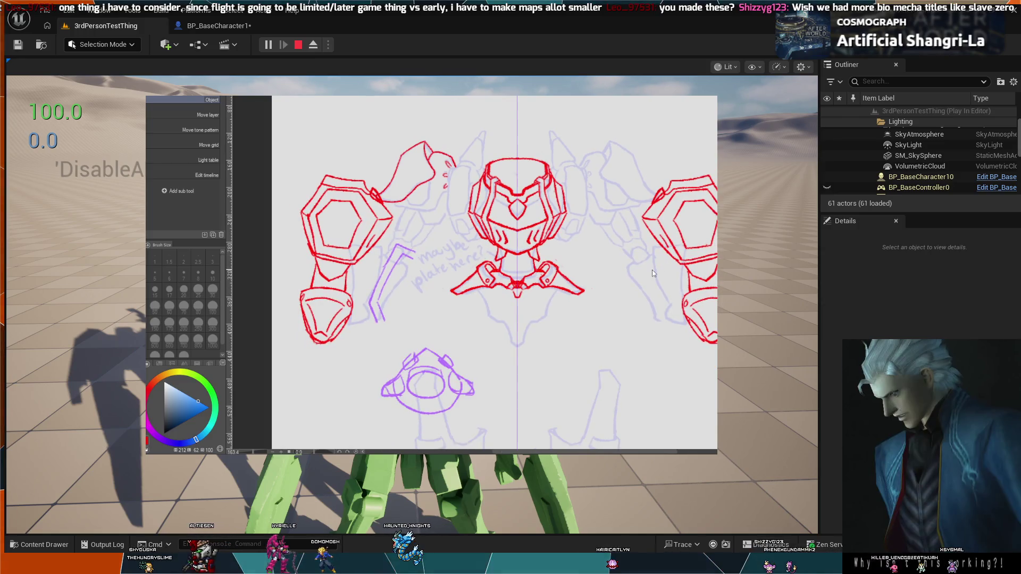